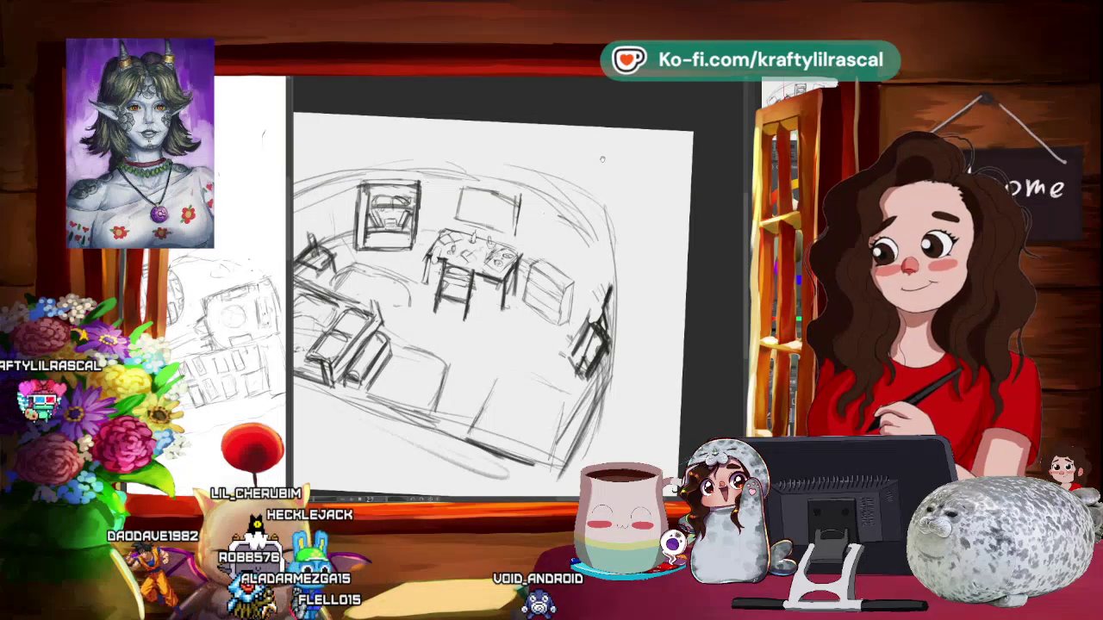
- Tilt the view slightly and erase the cabinet sketched right of the table
scroll(602, 158, down, 1)
scroll(606, 237, up, 1)
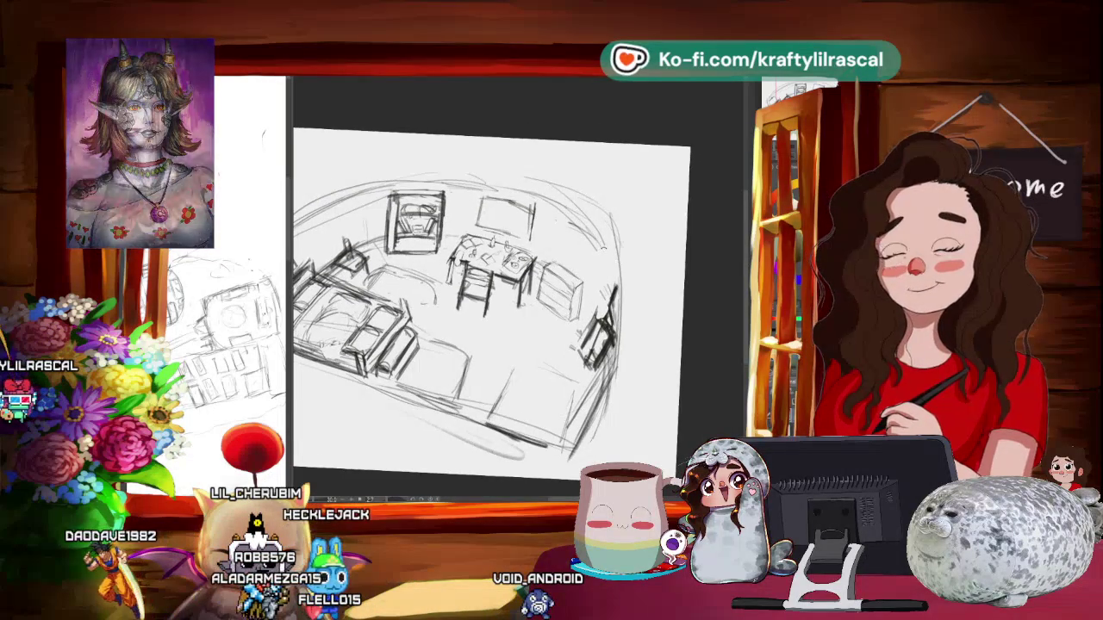
scroll(603, 209, up, 1)
drag(603, 215, 594, 155)
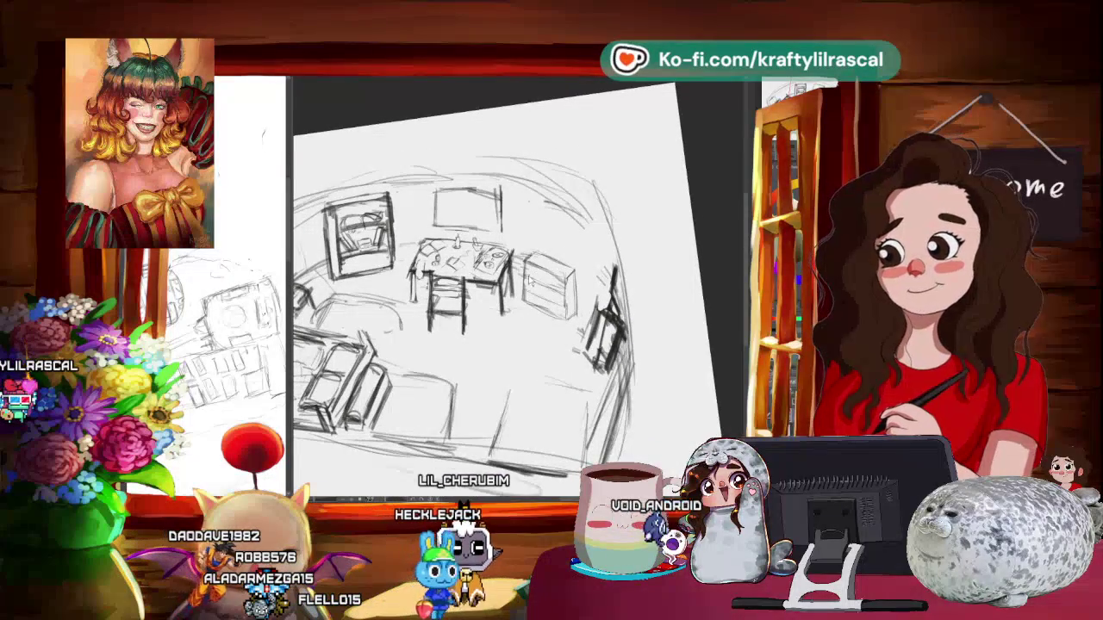
drag(534, 255, 565, 314)
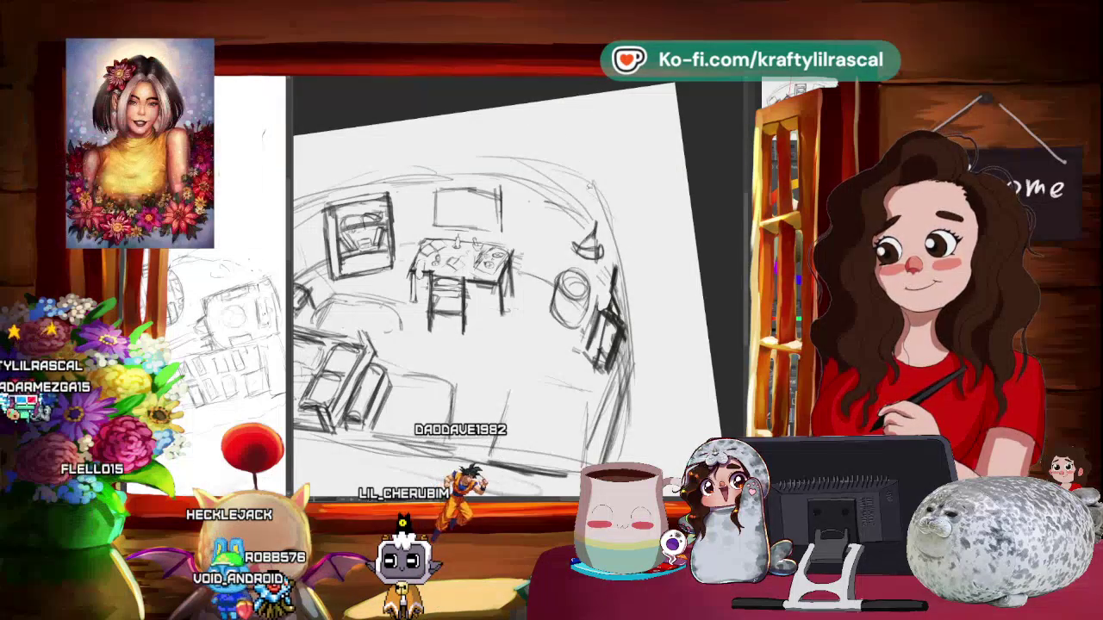
- Lasso the small pointed kettle sketch, deselect it, and erase stray lines on the round pot
drag(594, 219, 604, 259)
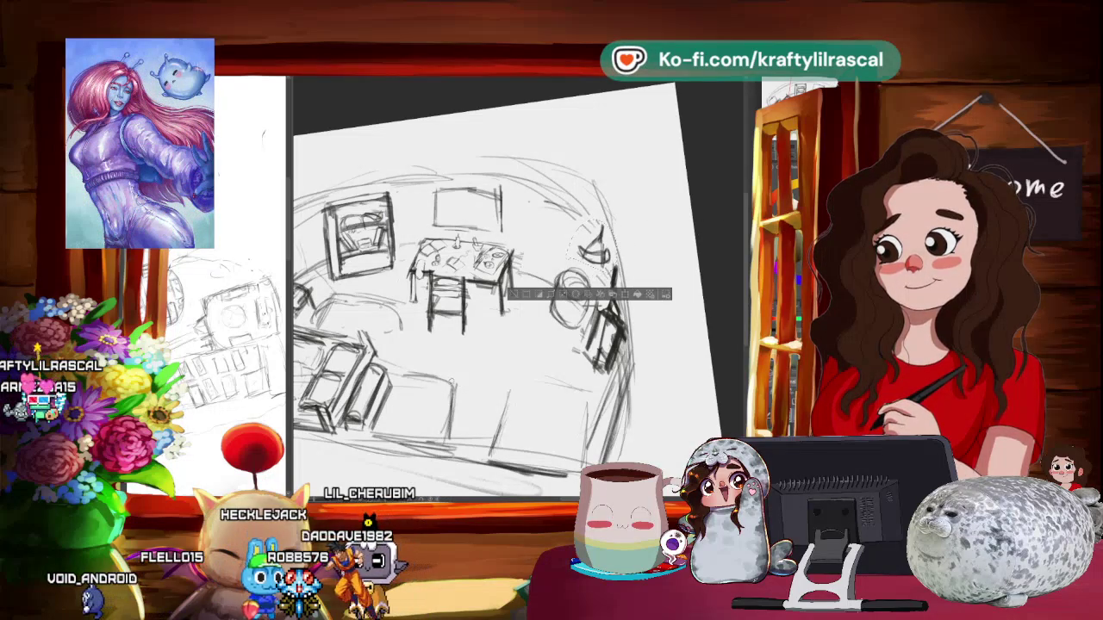
key(ctrl+d)
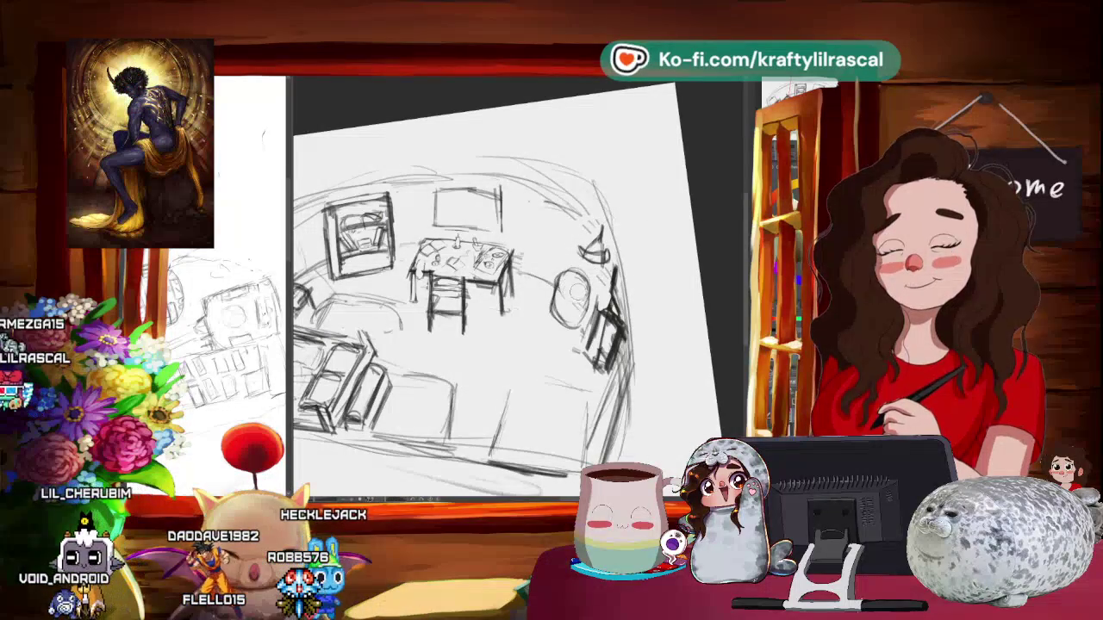
drag(586, 276, 568, 319)
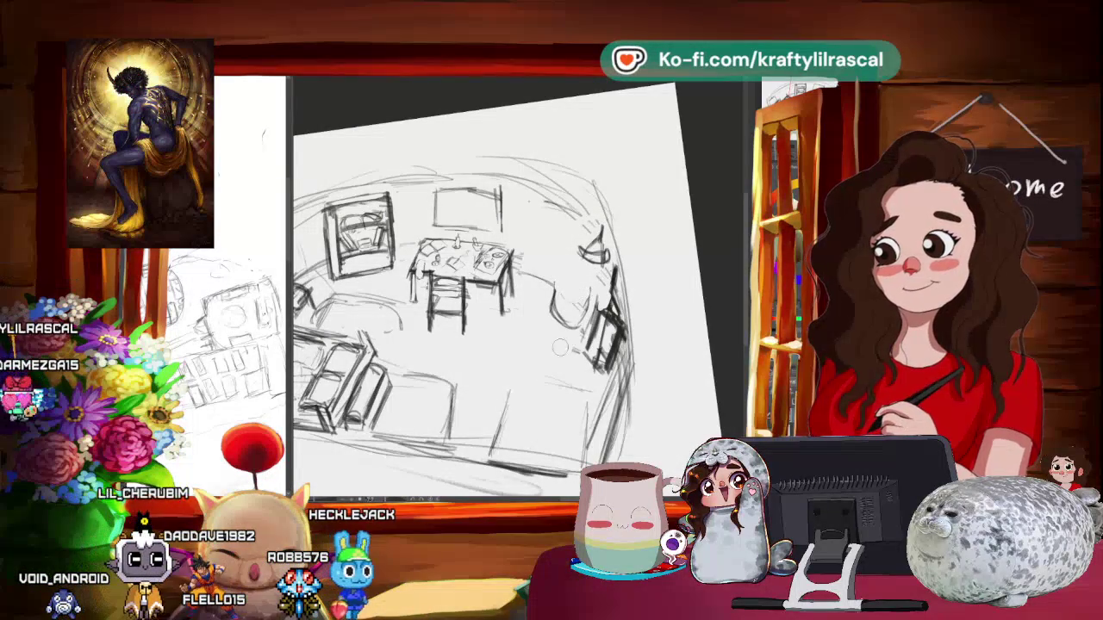
scroll(483, 284, up, 3)
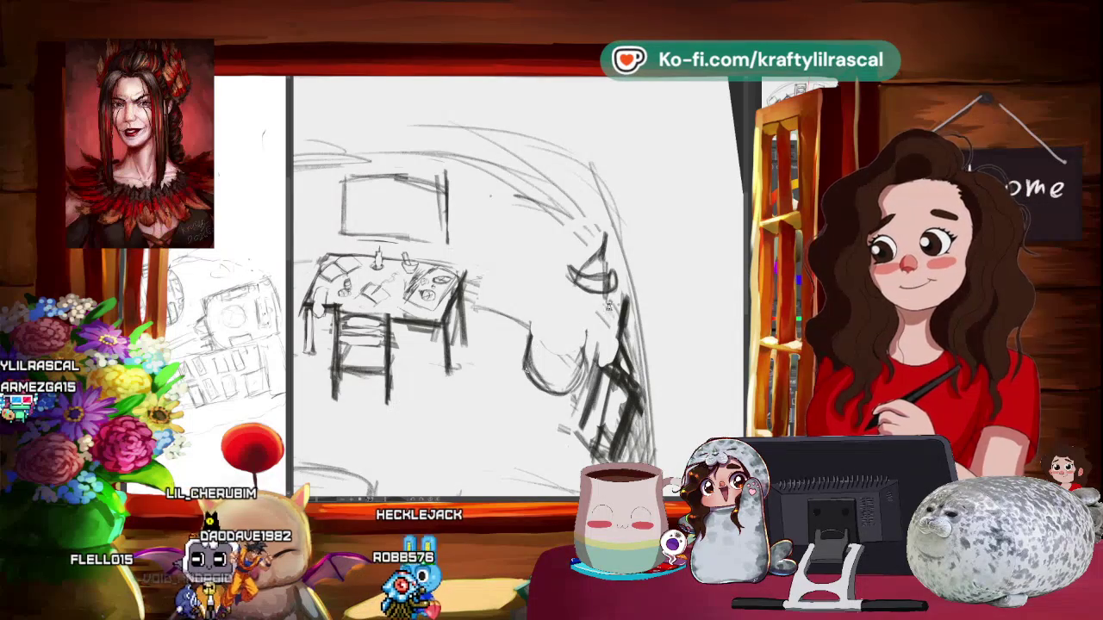
- Save the sketch, transform a selected part, and reframe the view on the pot and kettle
key(ctrl+s)
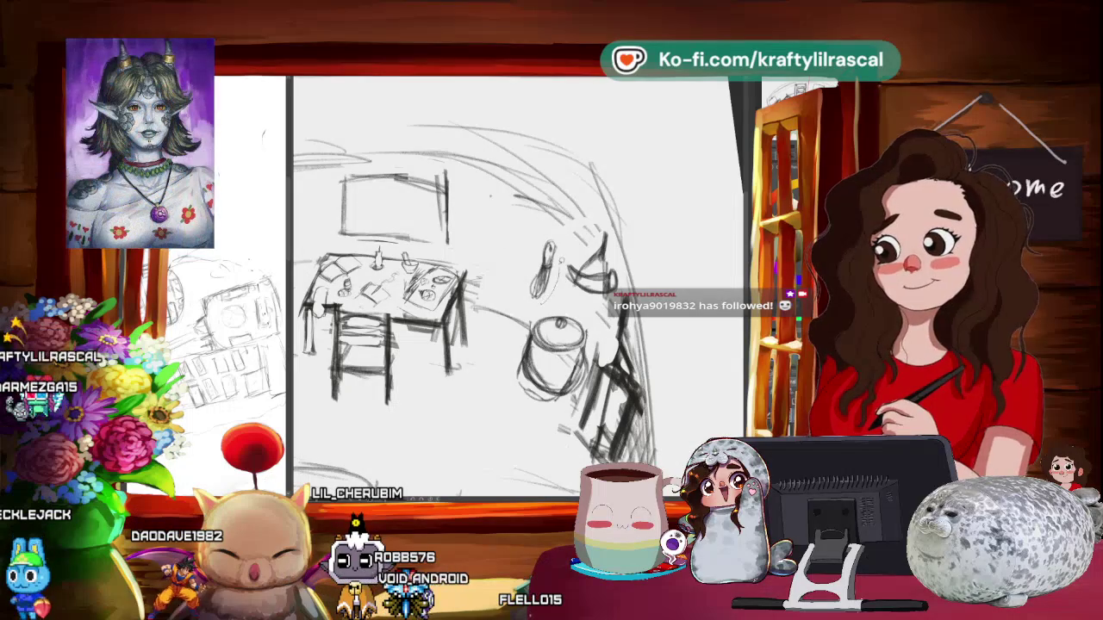
key(ctrl+t)
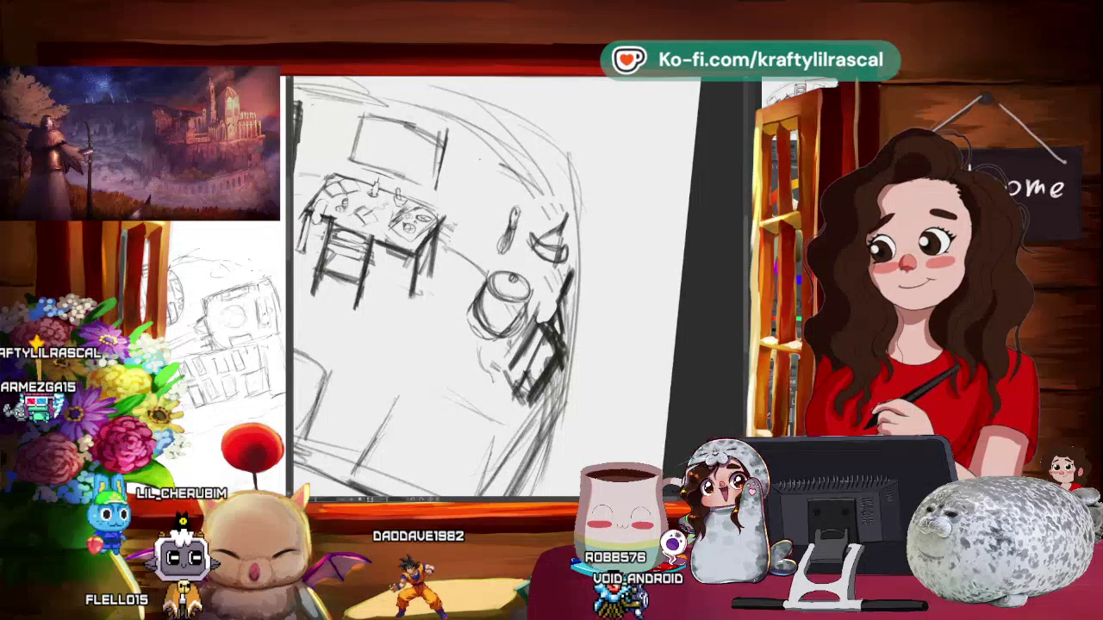
mouse_move(495, 284)
mouse_down()
mouse_move(504, 280)
mouse_move(517, 310)
mouse_move(542, 293)
mouse_up()
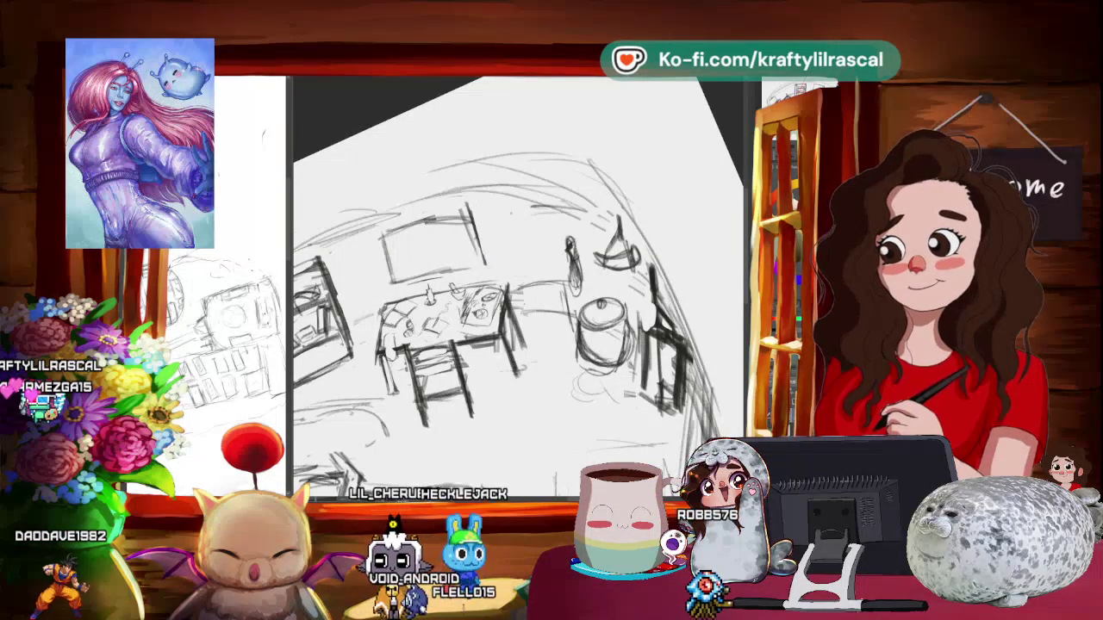
- Zoom out, straighten the tilted room view, and zoom back in on the back wall
scroll(668, 265, down, 3)
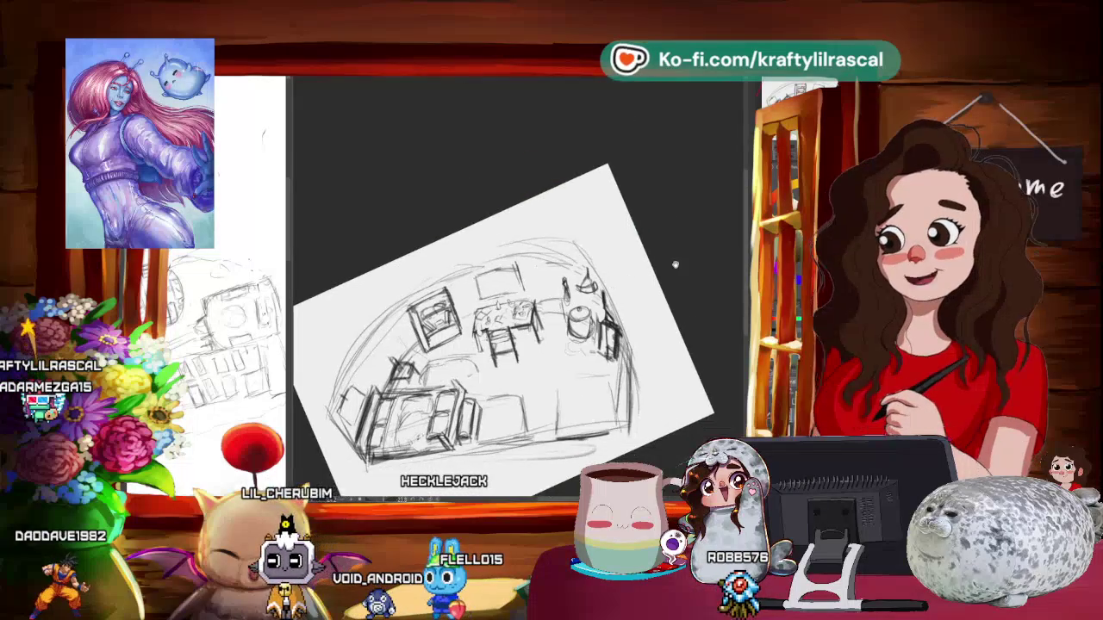
drag(668, 264, 603, 198)
scroll(668, 265, up, 2)
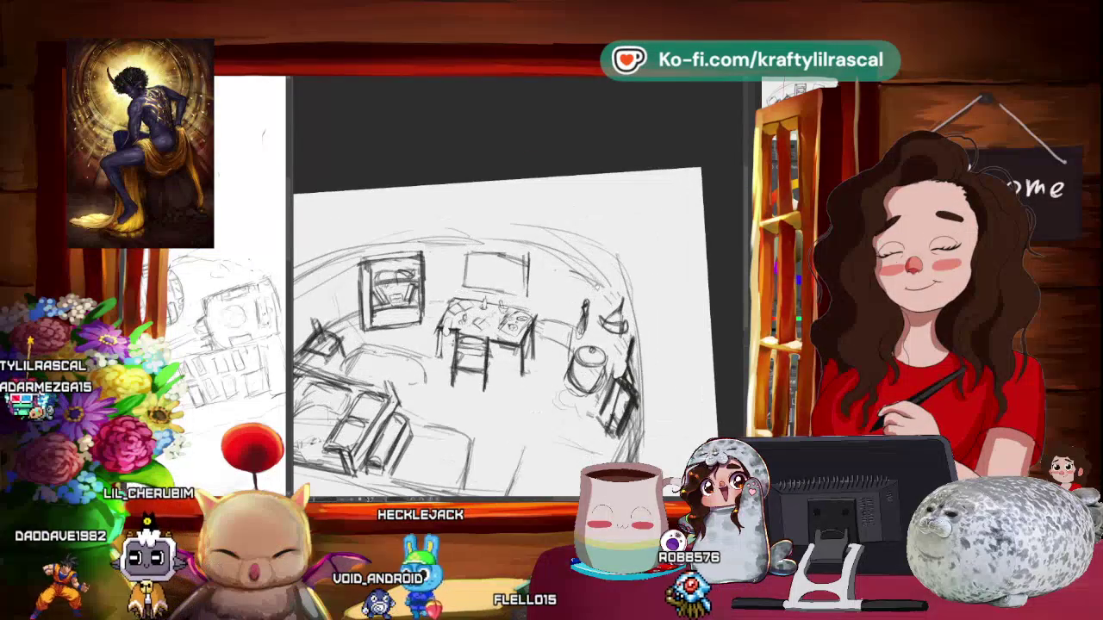
scroll(275, 188, up, 1)
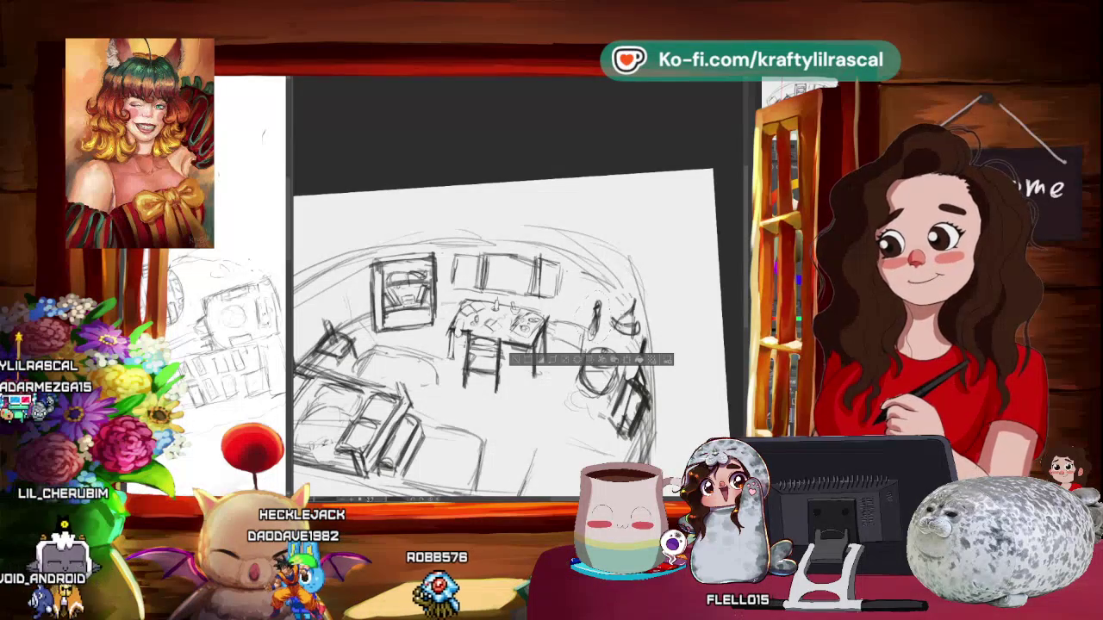
- Move the kettle group near the right wall and confirm the transform
key(ctrl+t)
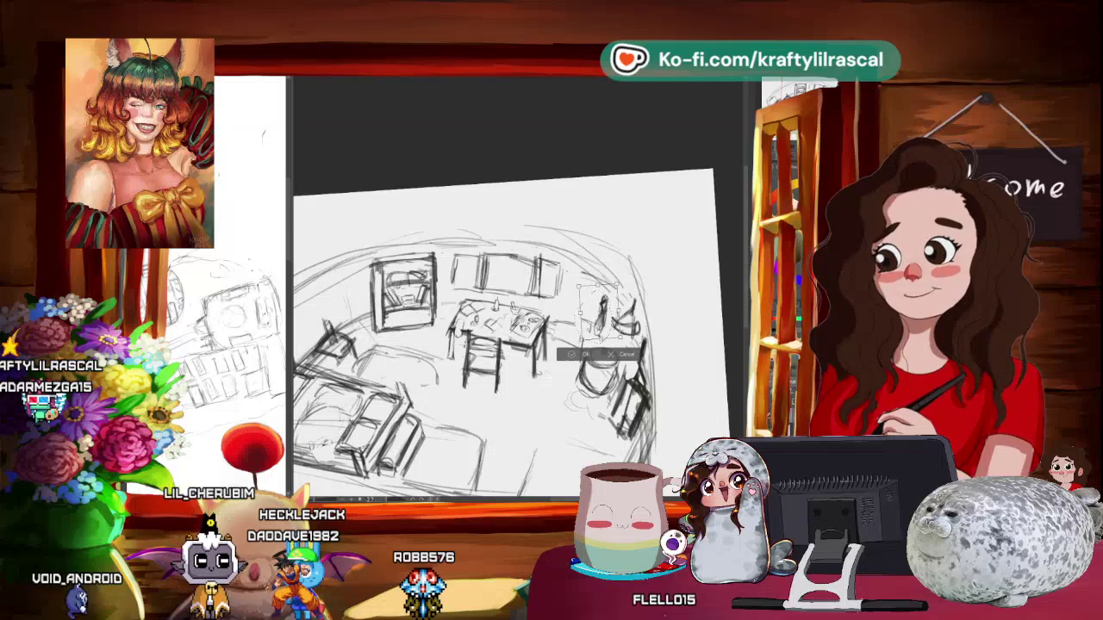
click(583, 354)
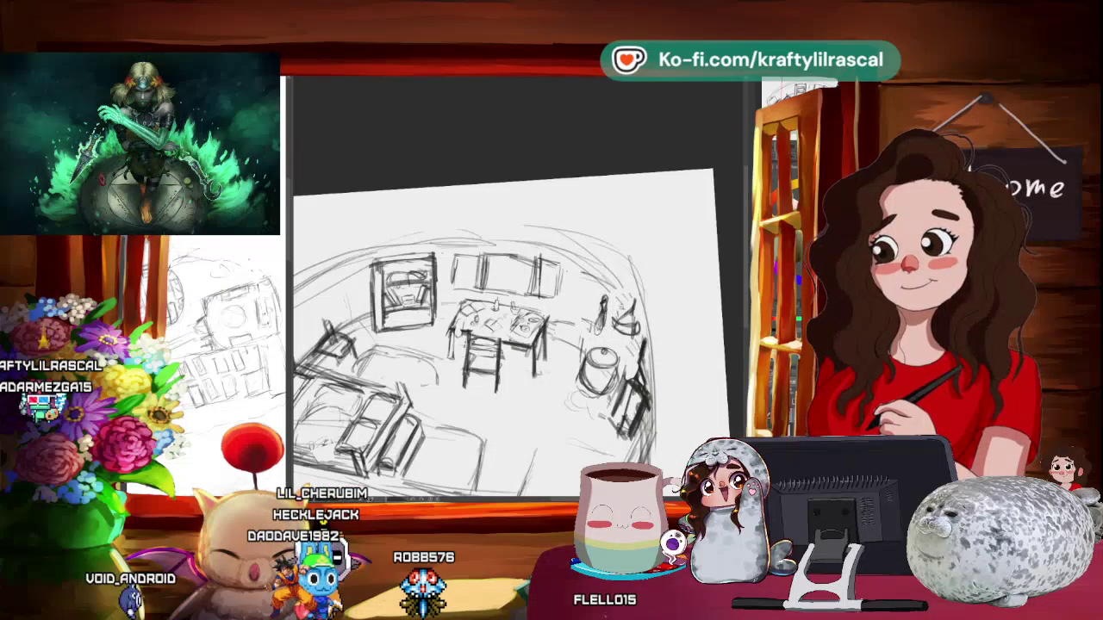
scroll(504, 336, down, 5)
scroll(504, 336, up, 3)
scroll(505, 336, up, 2)
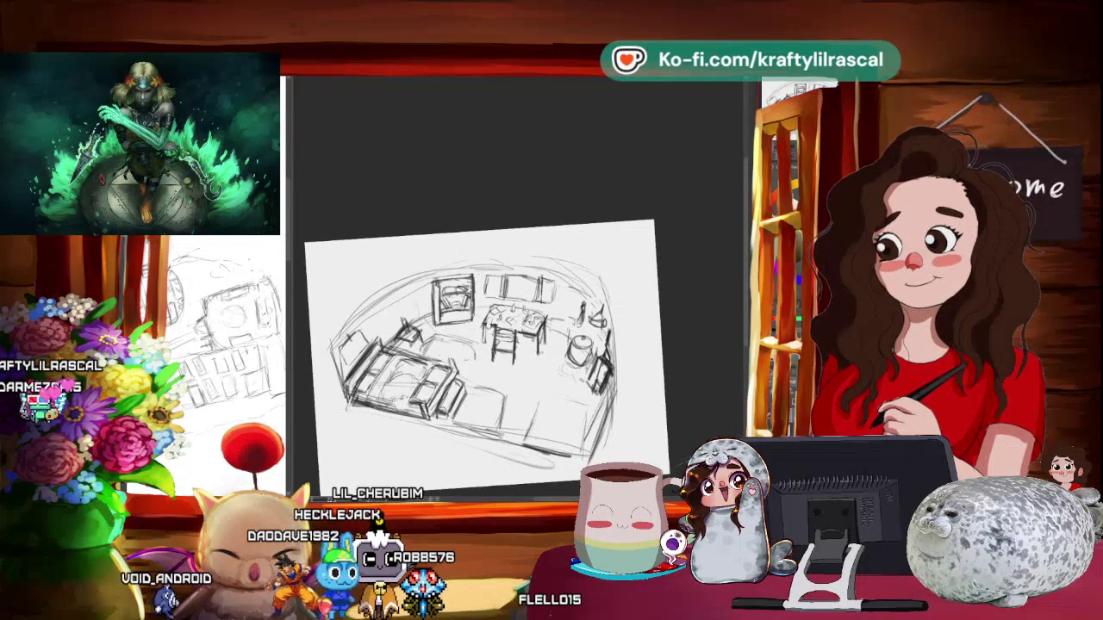
scroll(491, 344, up, 2)
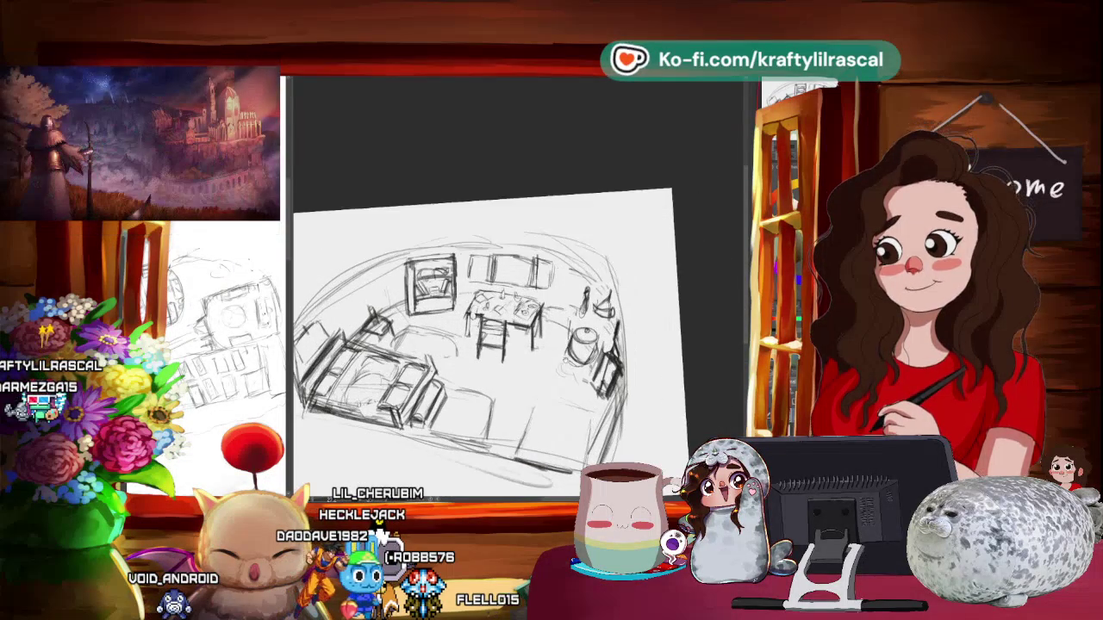
scroll(491, 345, up, 1)
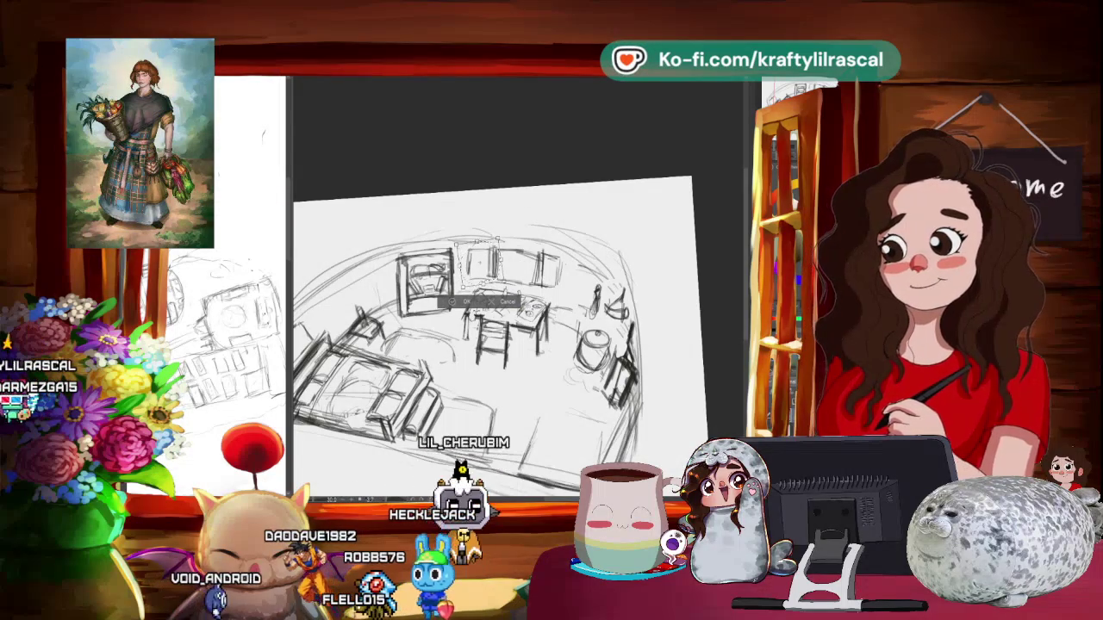
- Apply the back-wall shelves adjustment and zoom out to check the layout
click(428, 301)
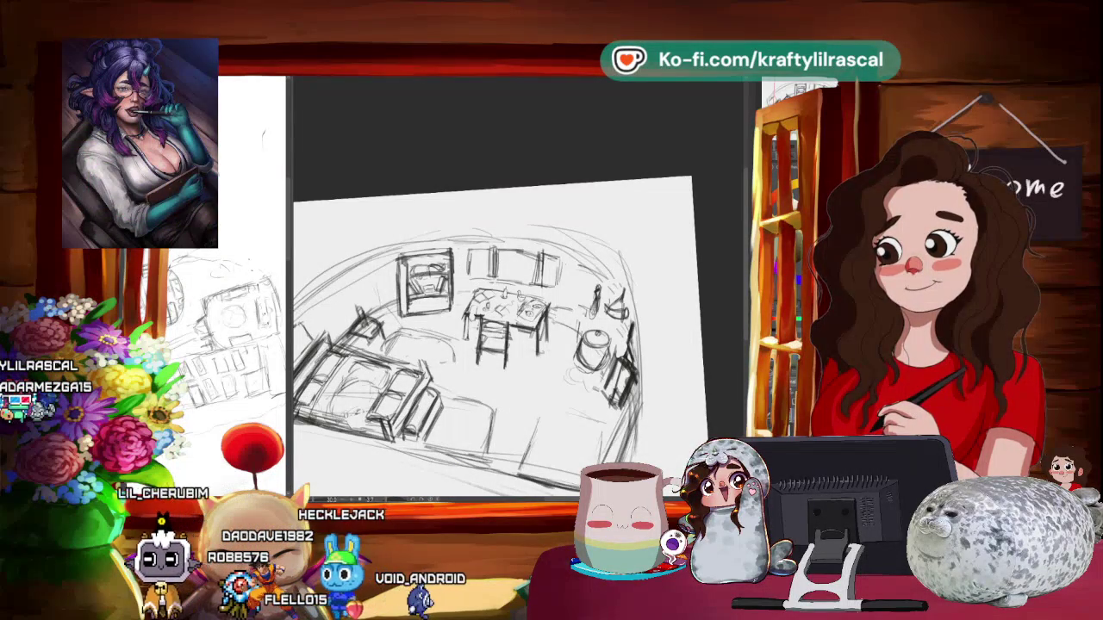
scroll(505, 179, down, 1)
scroll(506, 183, down, 2)
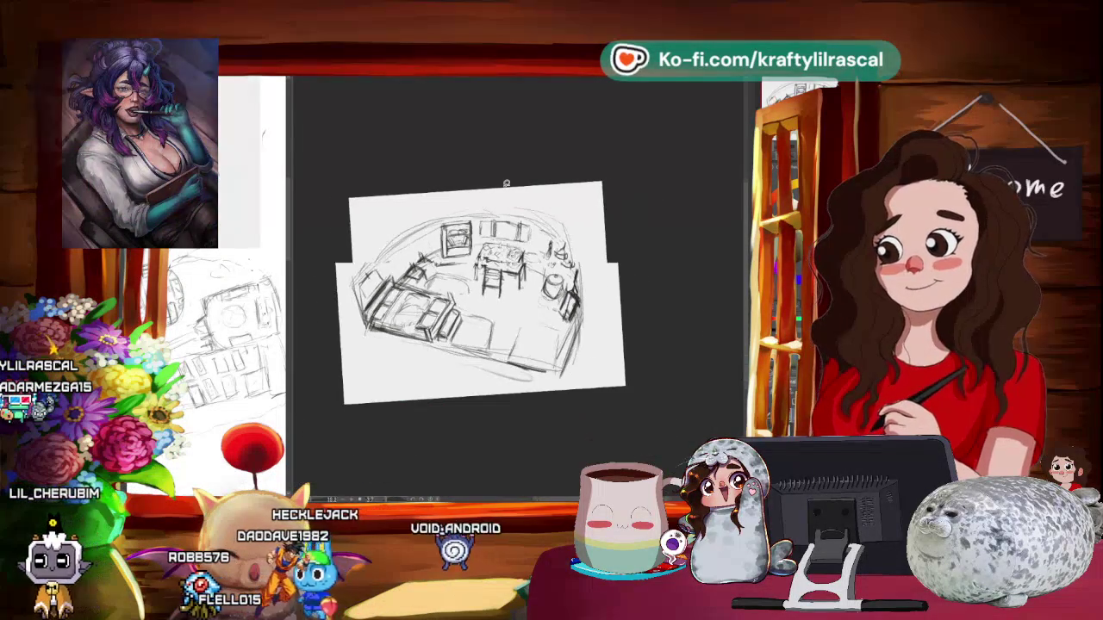
- Zoom in and tilt the view slightly toward the pot and cabinet by the right wall
scroll(506, 183, up, 1)
scroll(431, 155, up, 1)
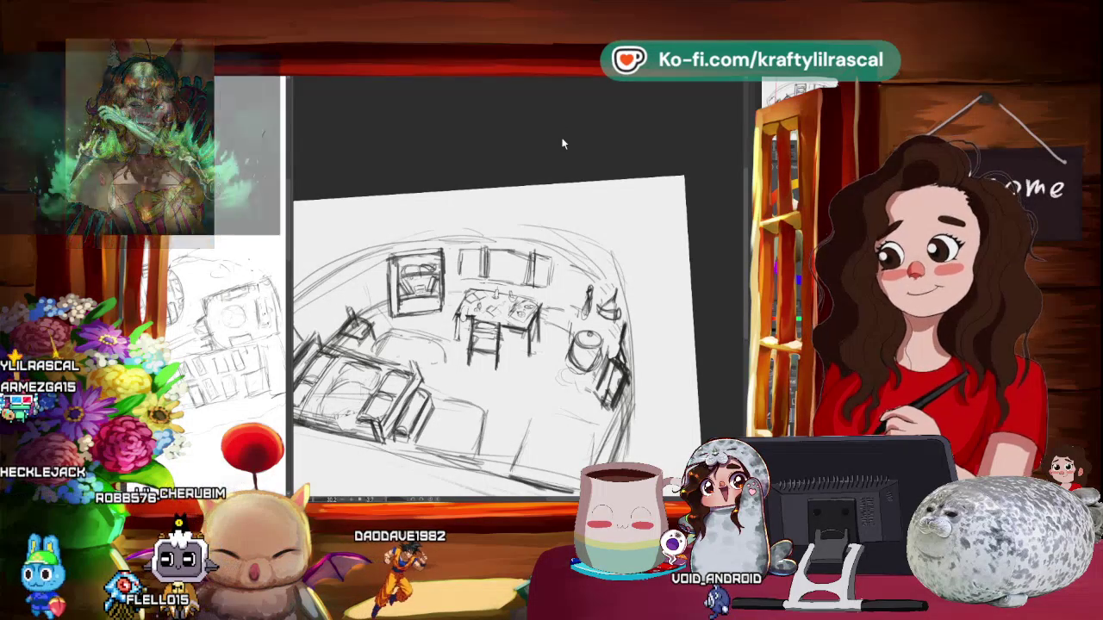
key(minus)
scroll(483, 327, up, 2)
scroll(483, 328, up, 1)
scroll(483, 327, up, 1)
scroll(483, 327, up, 1)
scroll(482, 328, down, 1)
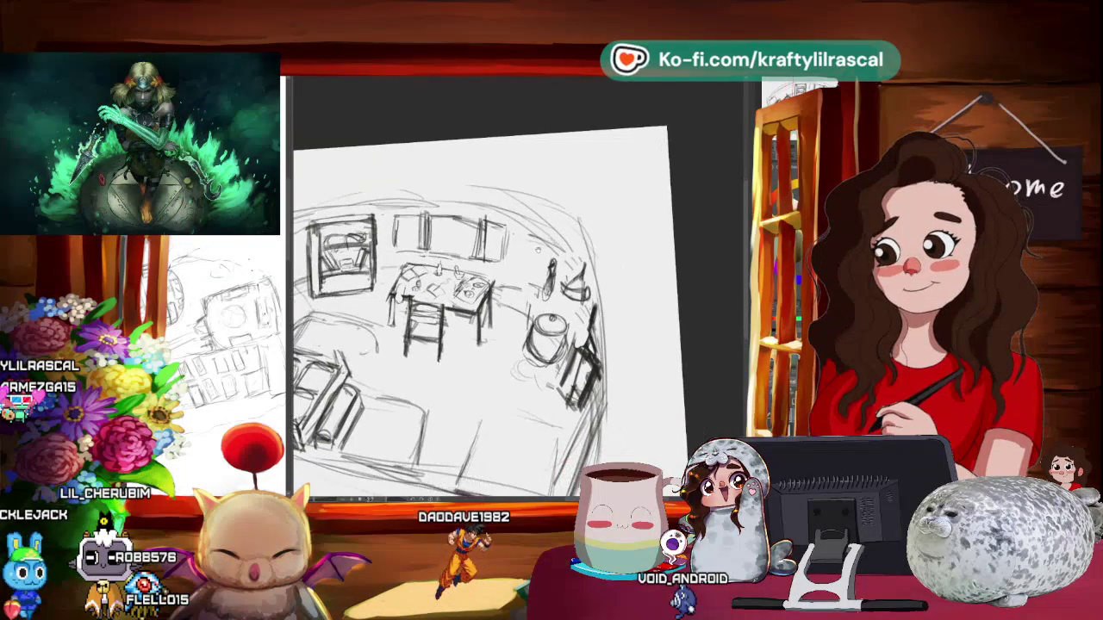
scroll(483, 327, down, 1)
scroll(483, 328, down, 1)
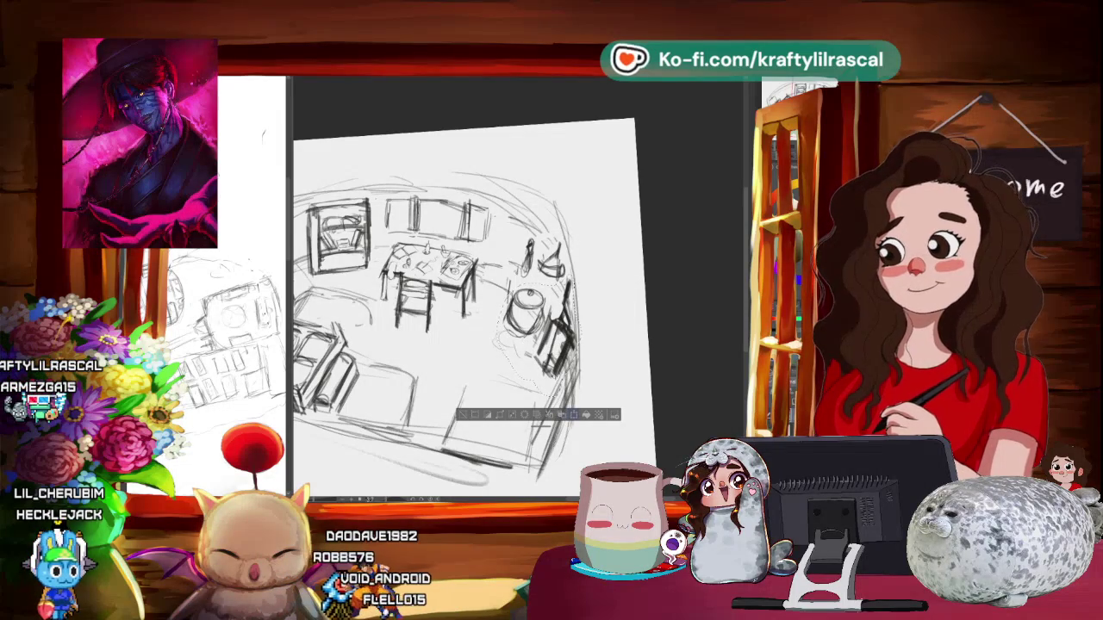
- Transform the pot and cabinet, then reposition the lassoed pot beside the kettle
key(ctrl+t)
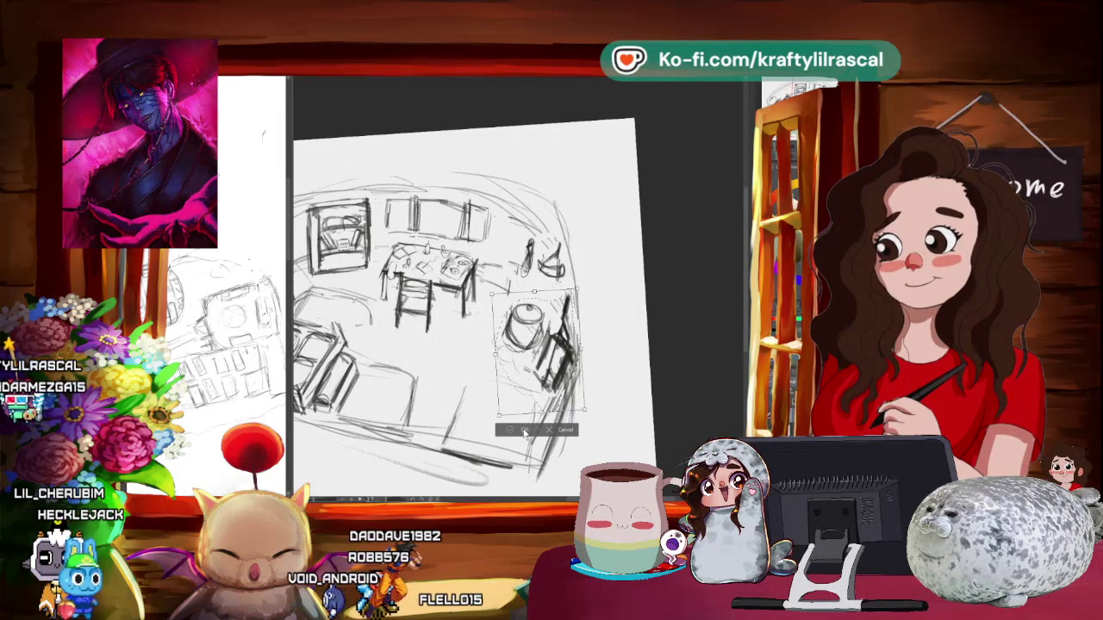
click(527, 431)
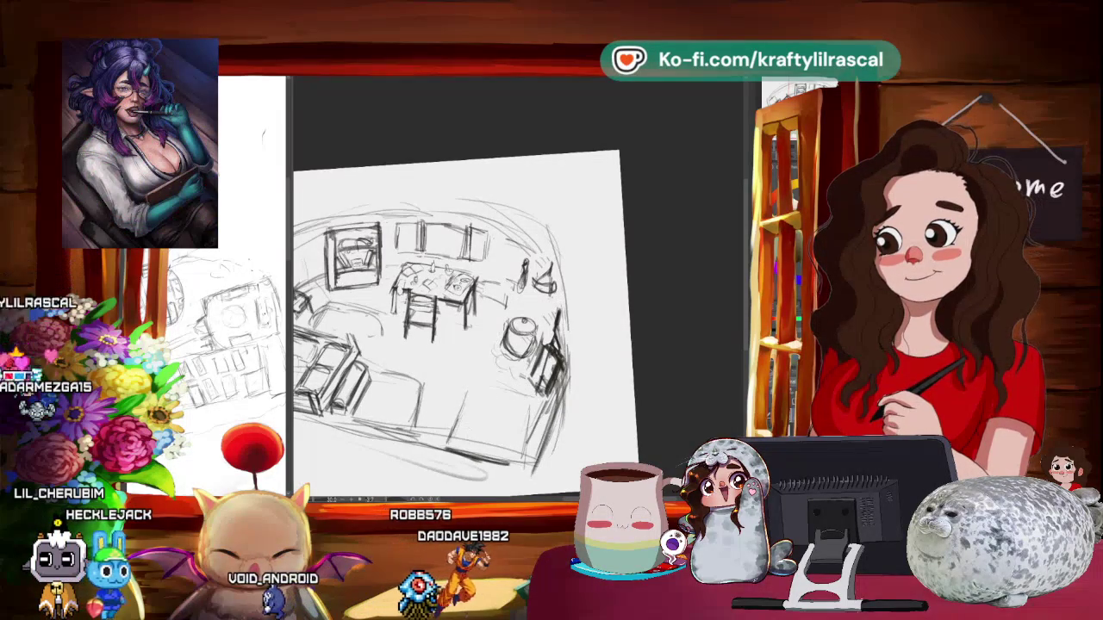
drag(495, 315, 499, 319)
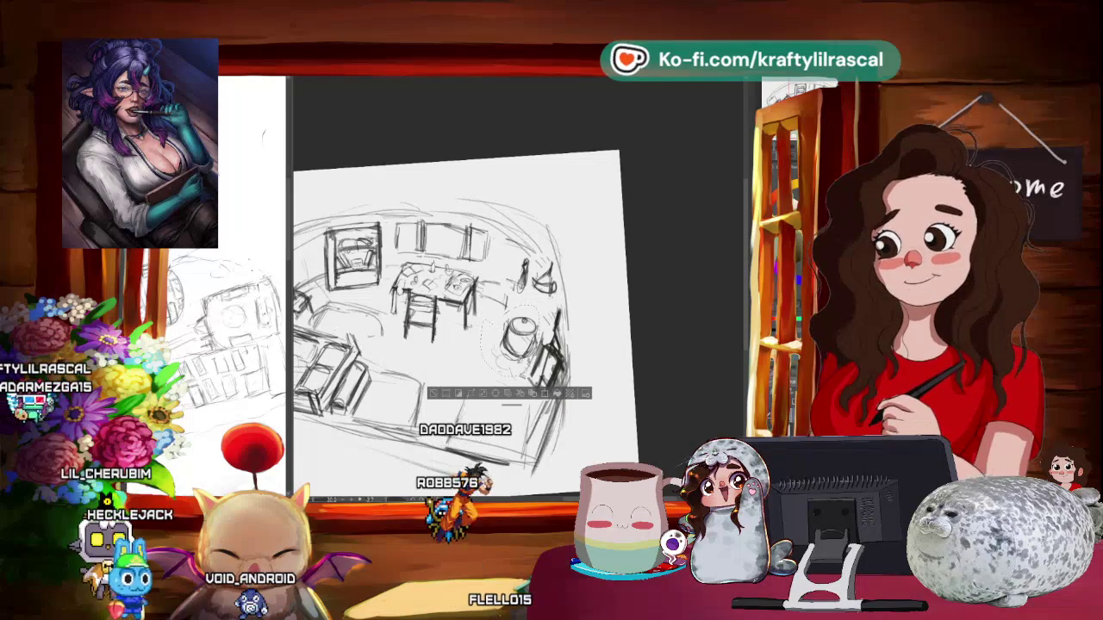
key(ctrl+t)
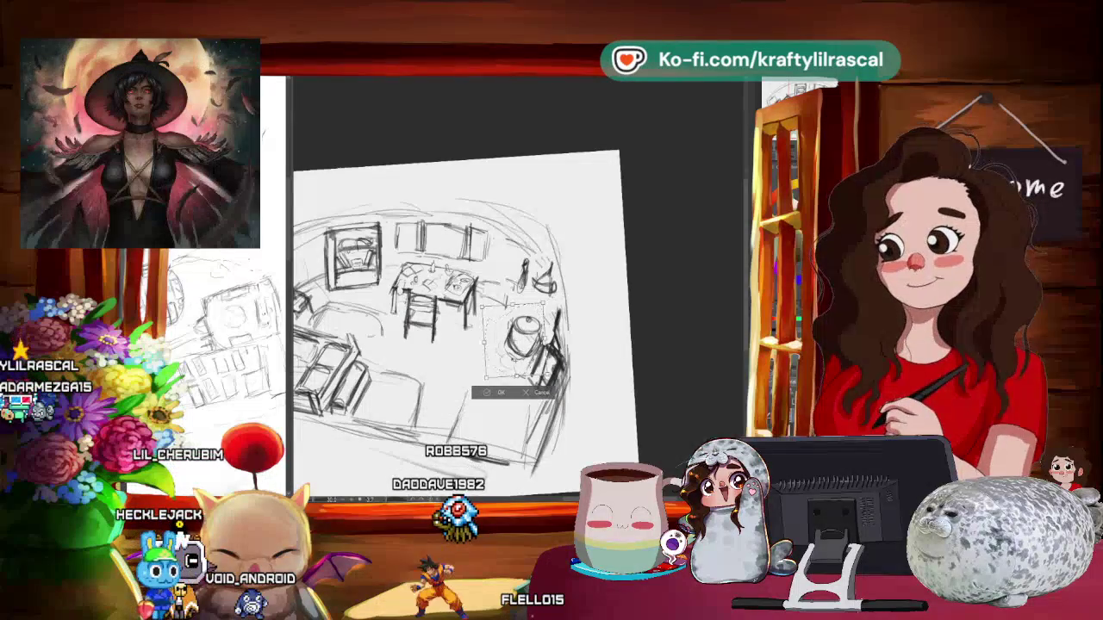
key(Return)
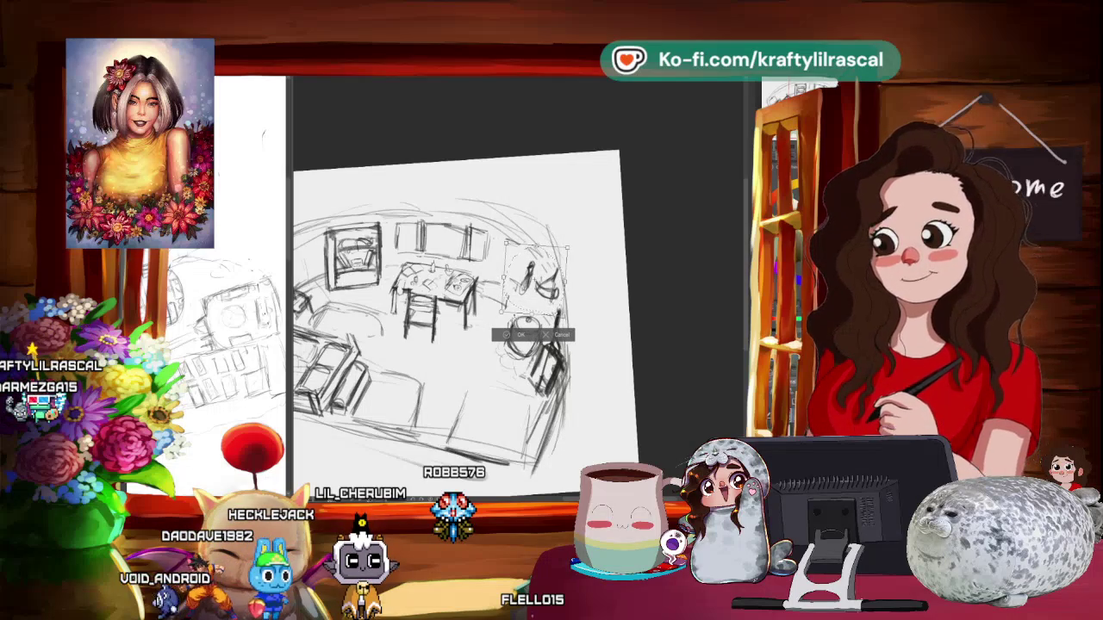
key(Return)
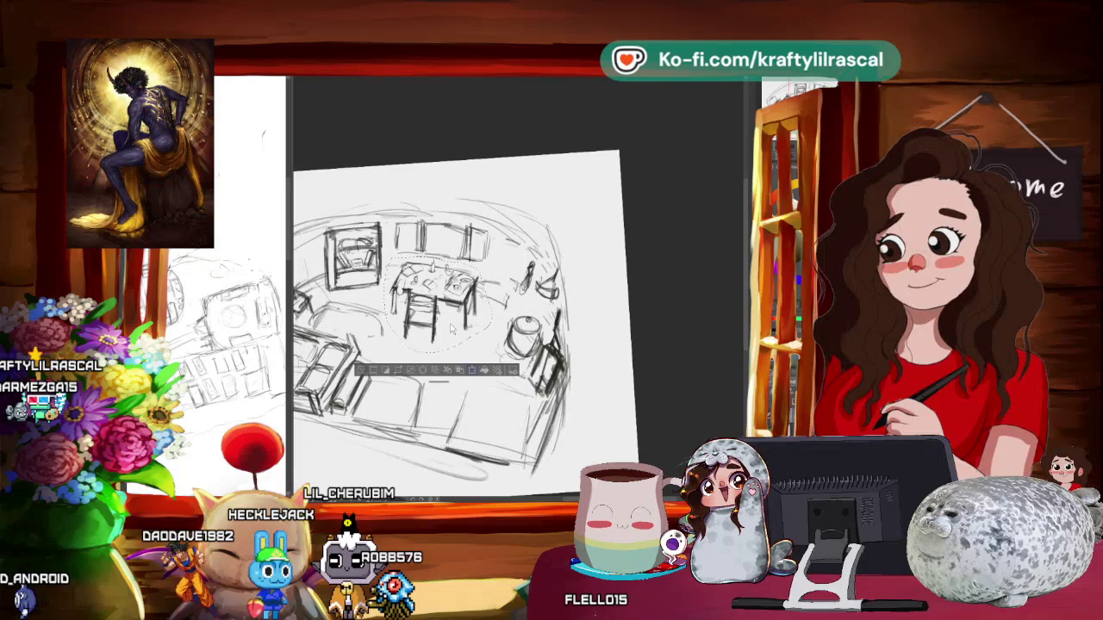
- Shift the lassoed table and chairs slightly left, then zoom out to check
key(ctrl+t)
drag(426, 302, 420, 302)
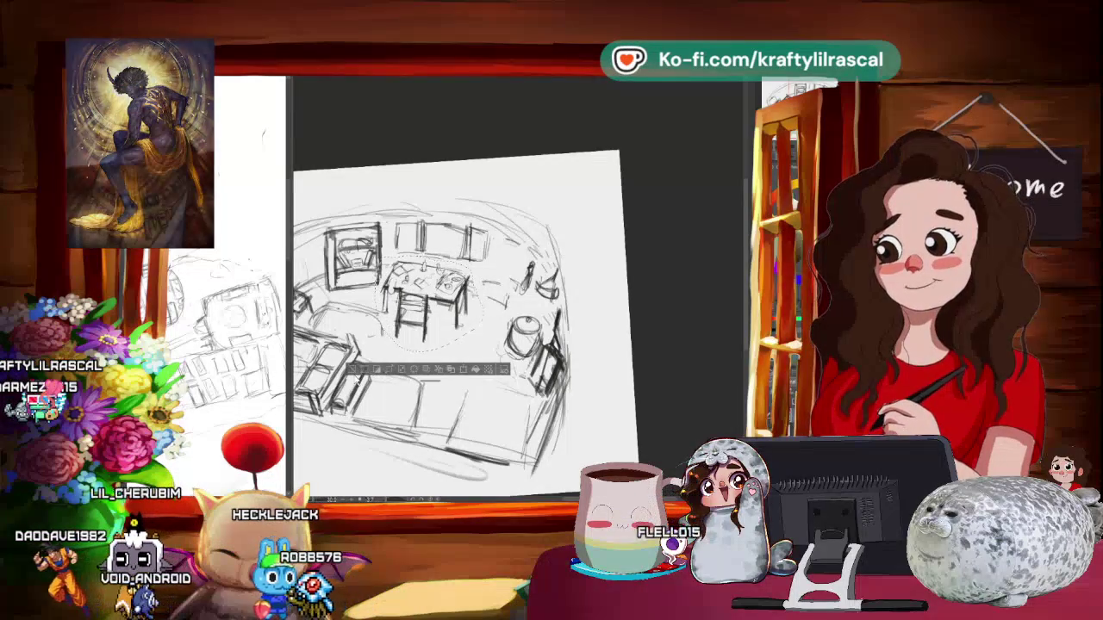
click(411, 369)
scroll(397, 310, down, 3)
- Zoom back in close on the room sketch and tilt the page to a steep angle
scroll(397, 310, down, 1)
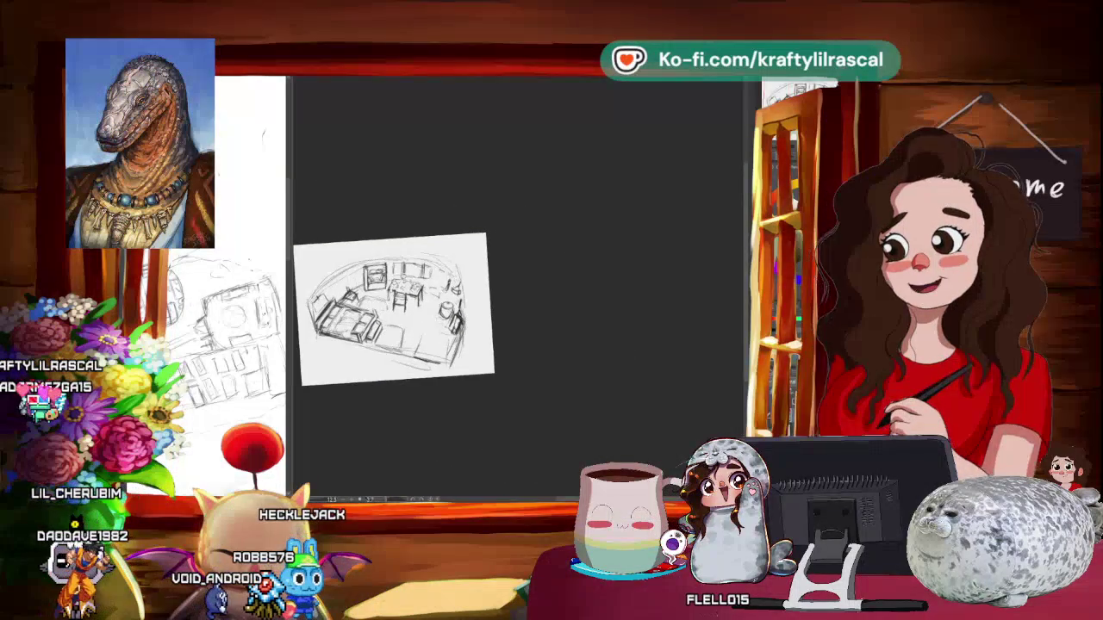
scroll(396, 310, up, 2)
scroll(396, 311, up, 2)
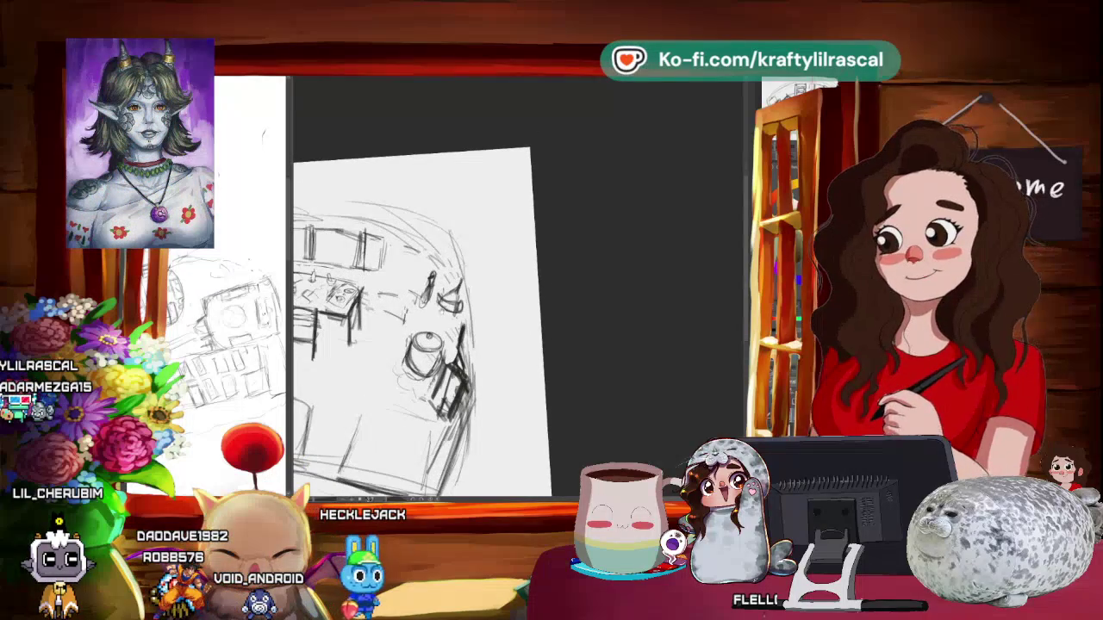
mouse_move(517, 258)
mouse_down()
mouse_move(483, 362)
mouse_move(517, 311)
mouse_up()
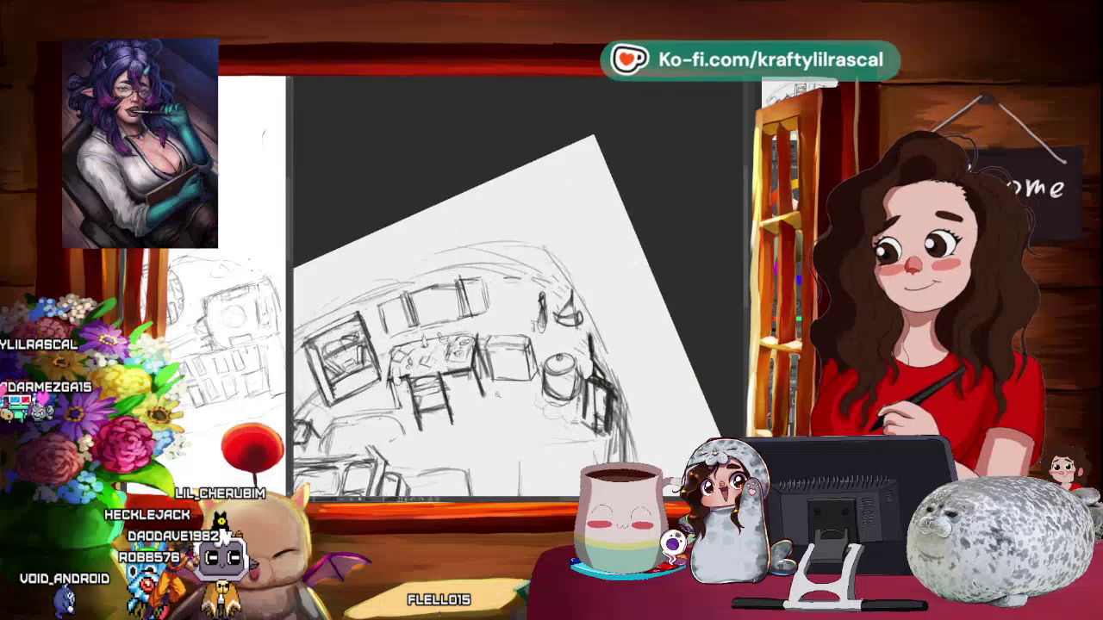
- Turn the page upright, then rotate it clockwise onto the pot side
drag(517, 301, 483, 284)
mouse_move(482, 215)
mouse_down()
mouse_move(517, 224)
mouse_move(560, 259)
mouse_up()
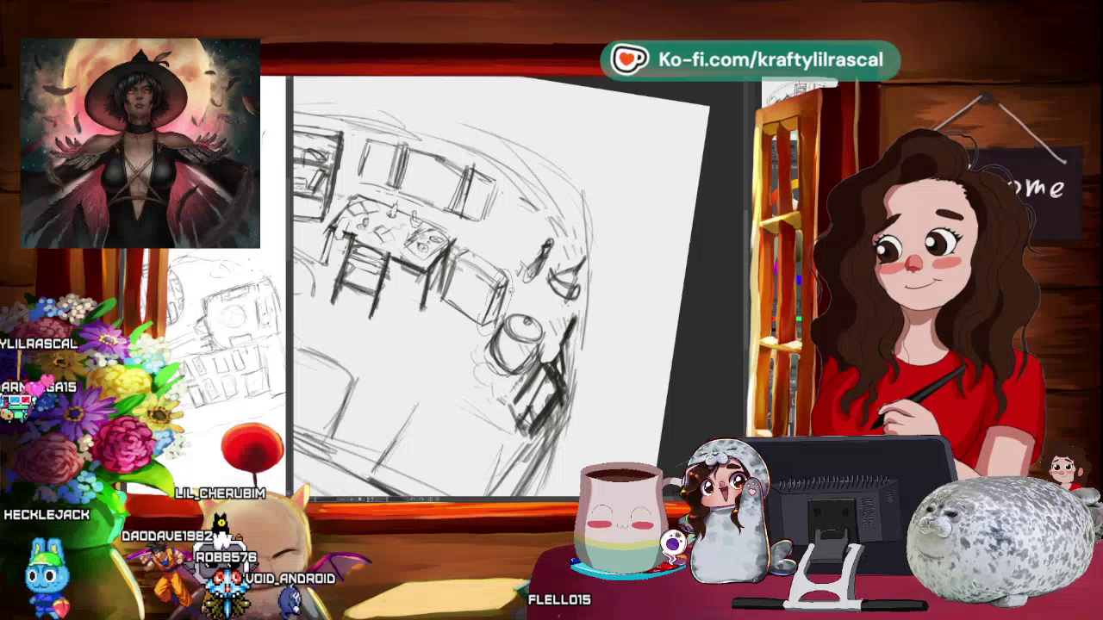
- Cancel the old transform, lasso the cabinet between table and pot, and transform it
key(ctrl+t)
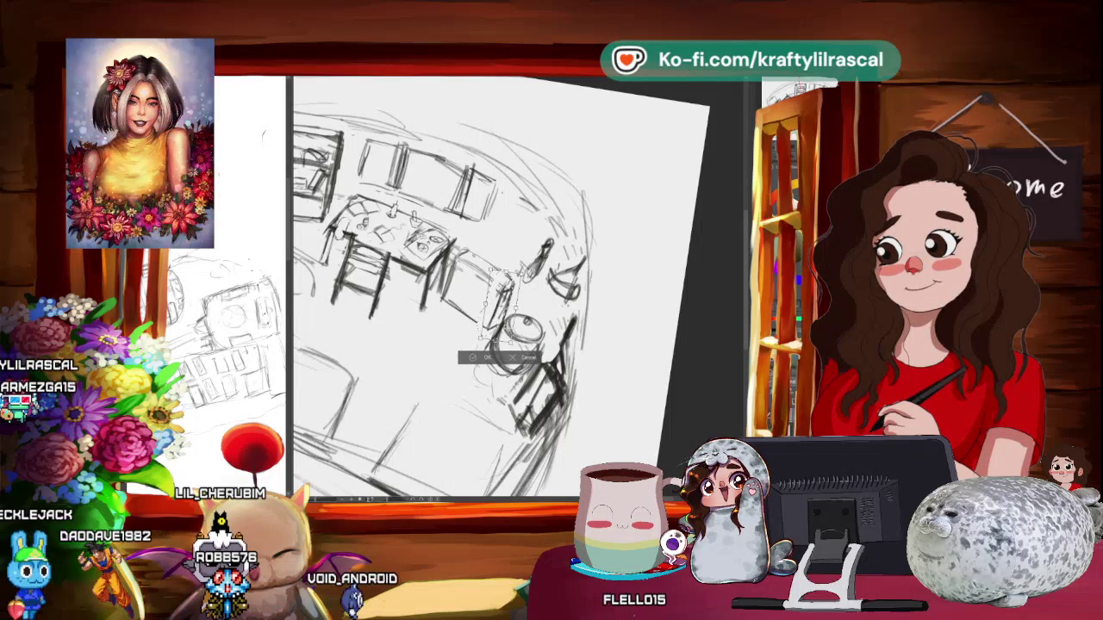
key(Return)
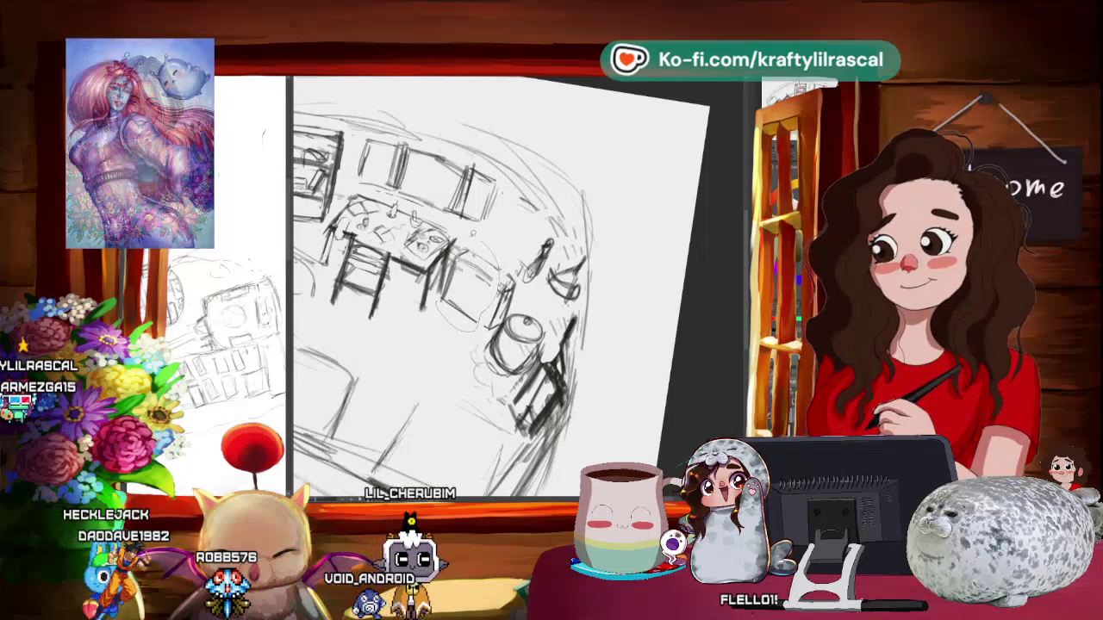
drag(483, 250, 507, 348)
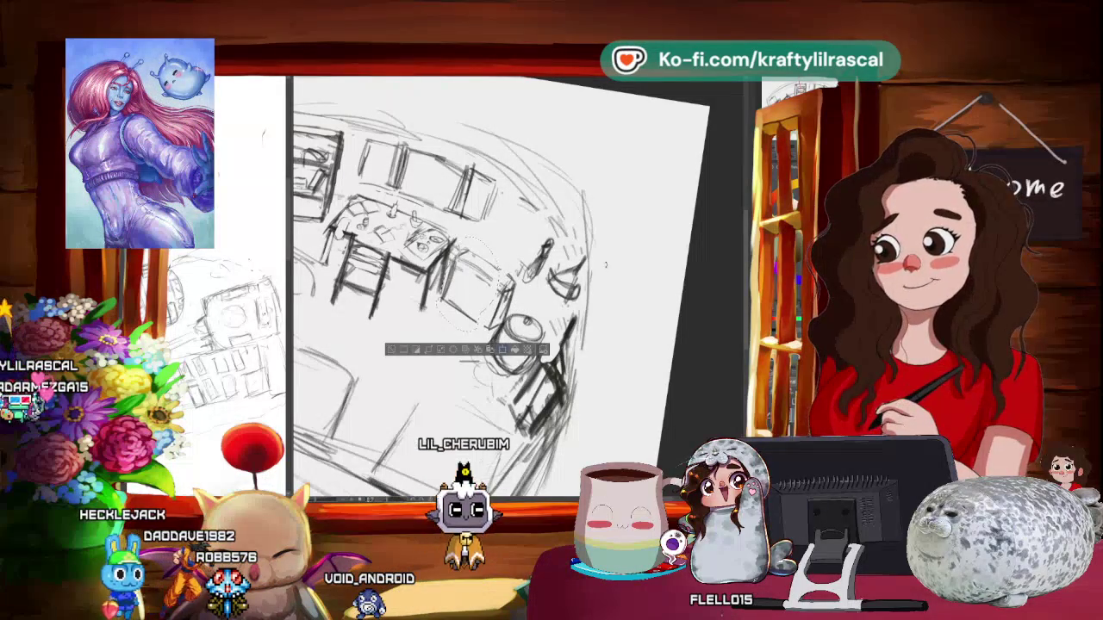
click(506, 348)
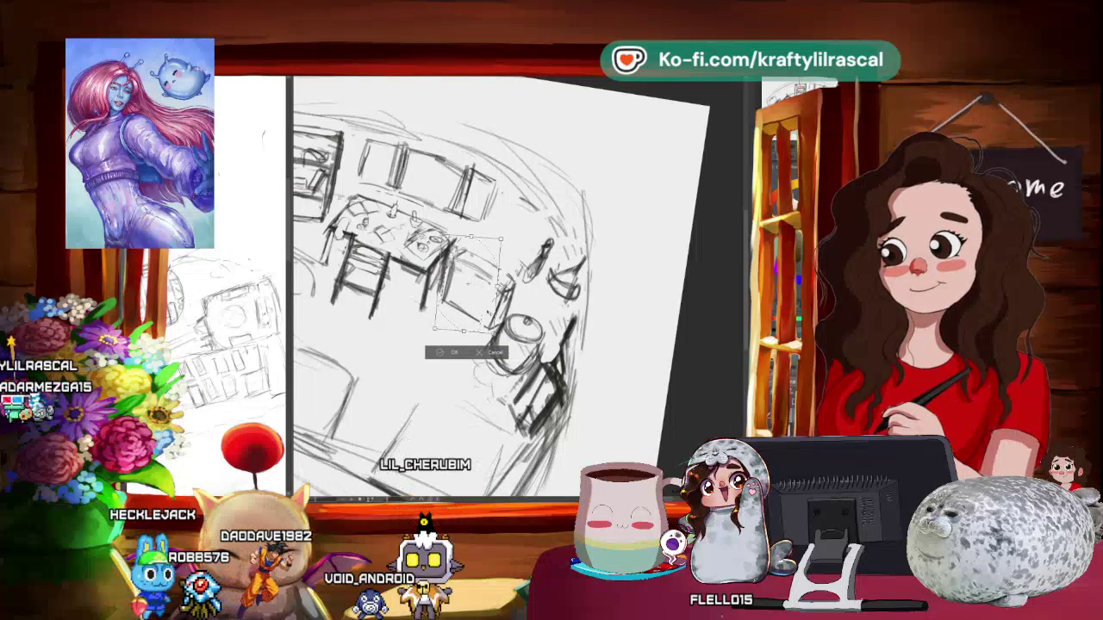
key(Return)
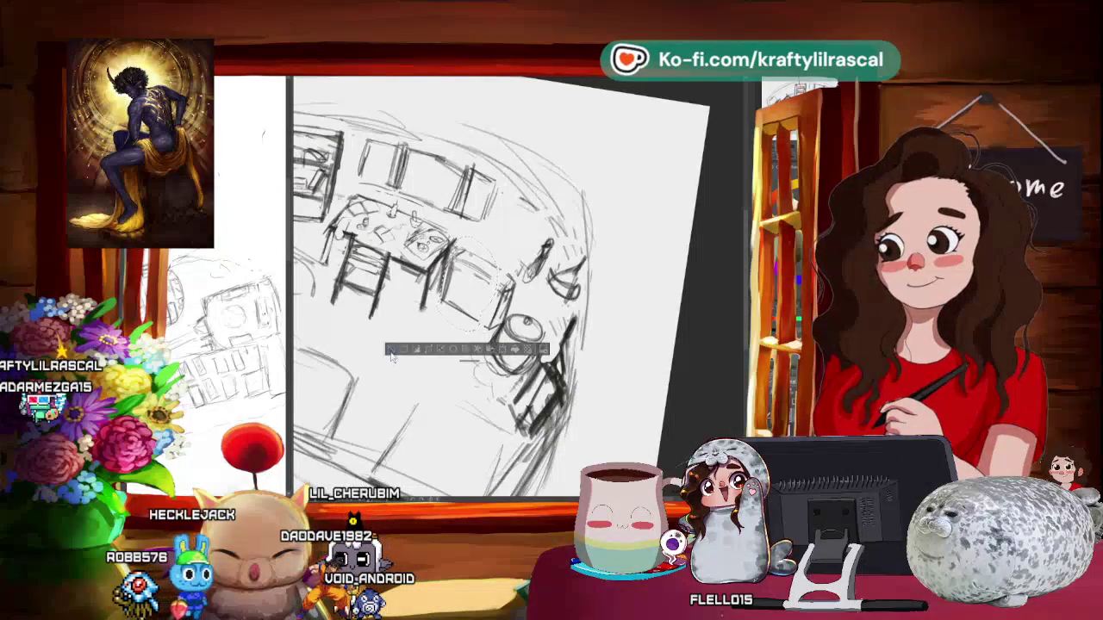
scroll(613, 166, down, 3)
- Zoom out to view the whole page, then rotate to a slight tilt and zoom back in
mouse_move(646, 238)
mouse_down()
mouse_move(614, 166)
mouse_move(655, 224)
mouse_up()
scroll(613, 166, up, 3)
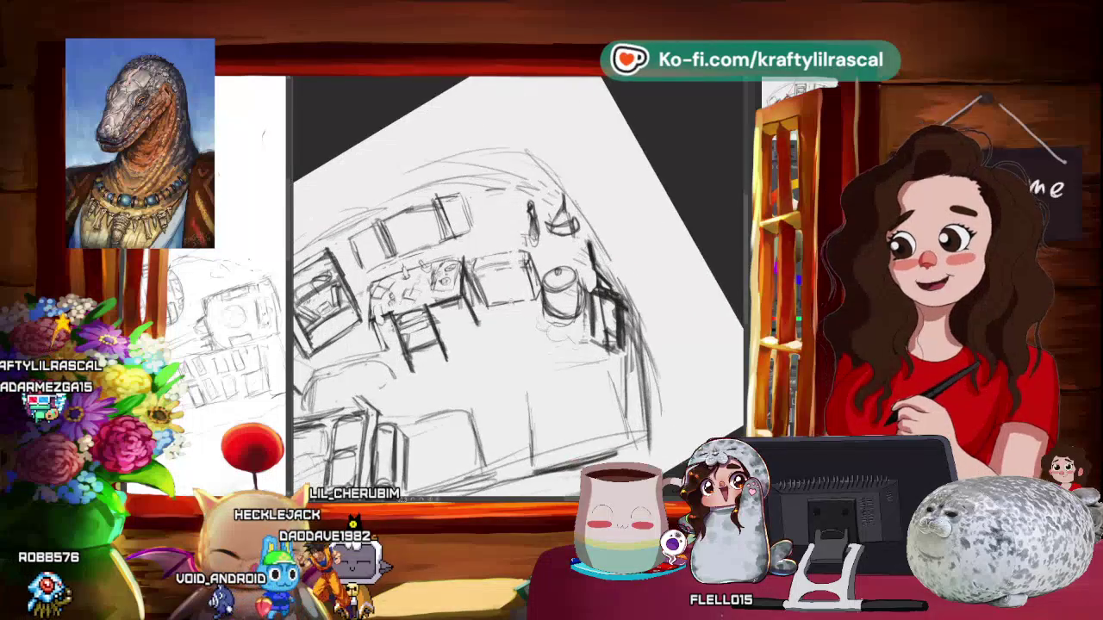
scroll(496, 315, up, 2)
scroll(509, 319, up, 1)
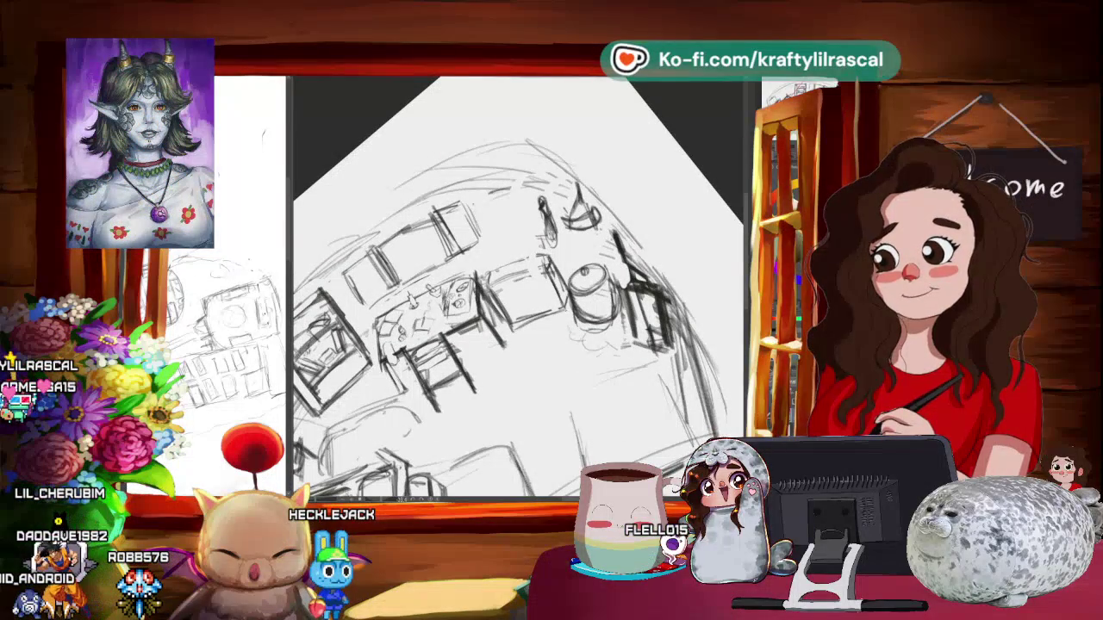
scroll(686, 316, down, 2)
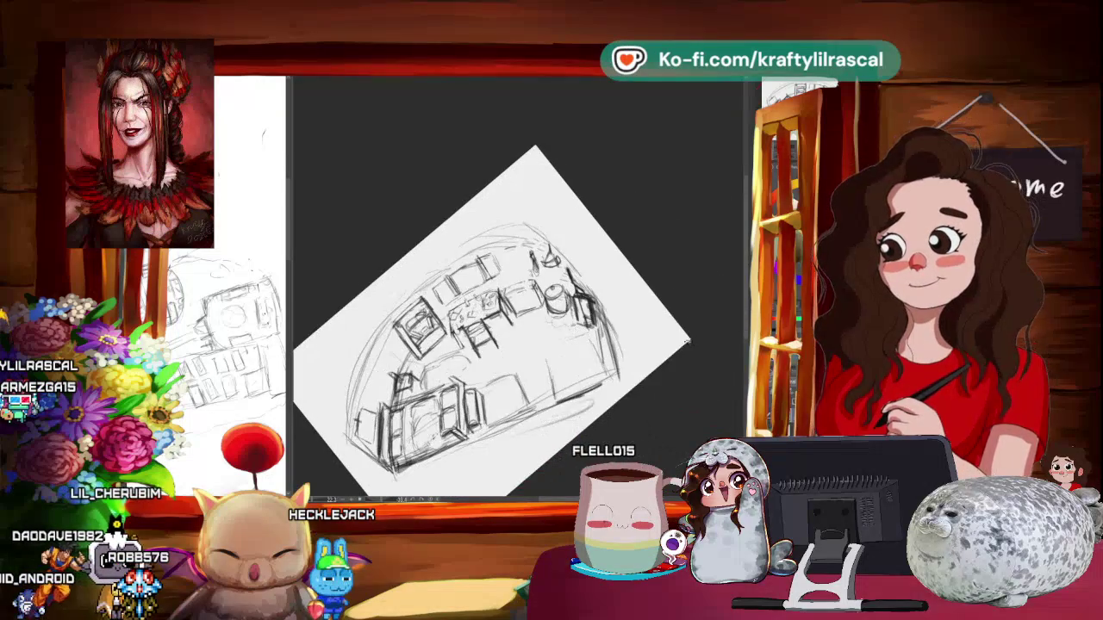
drag(686, 315, 657, 362)
scroll(517, 284, up, 2)
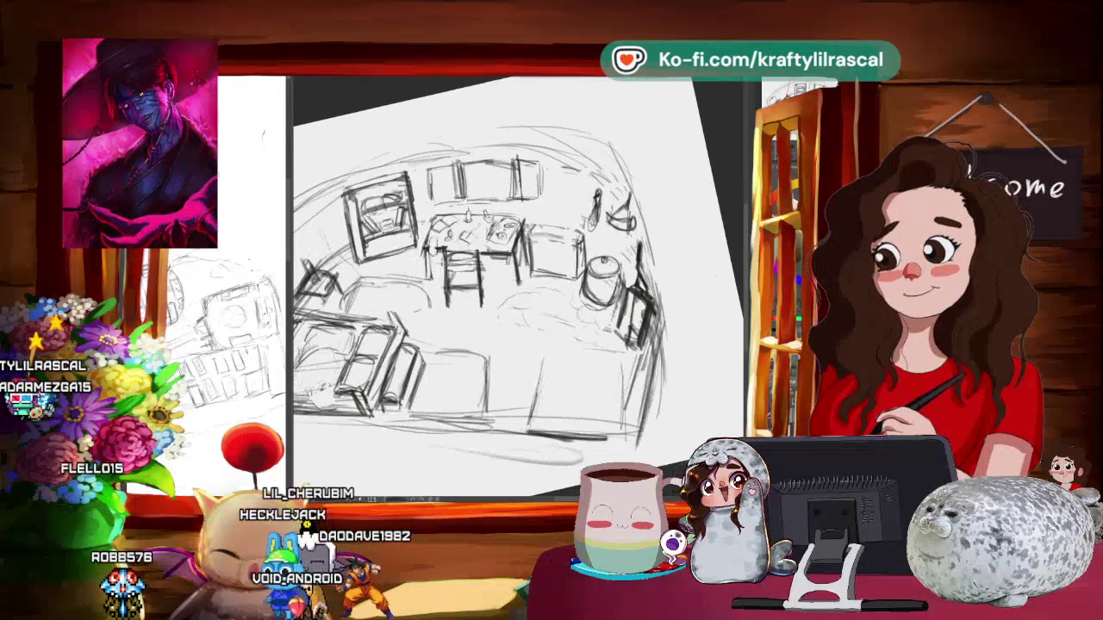
- Sketch inner shelves into the low cabinet between the table and pot, adjusting the view
drag(517, 284, 483, 242)
drag(517, 284, 551, 310)
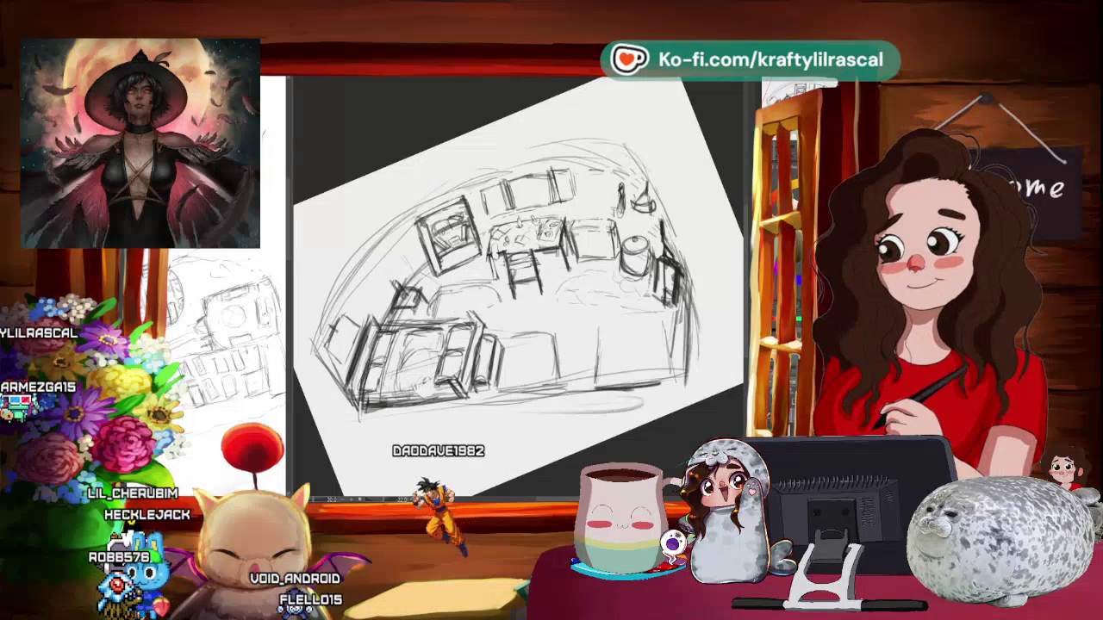
scroll(517, 288, up, 3)
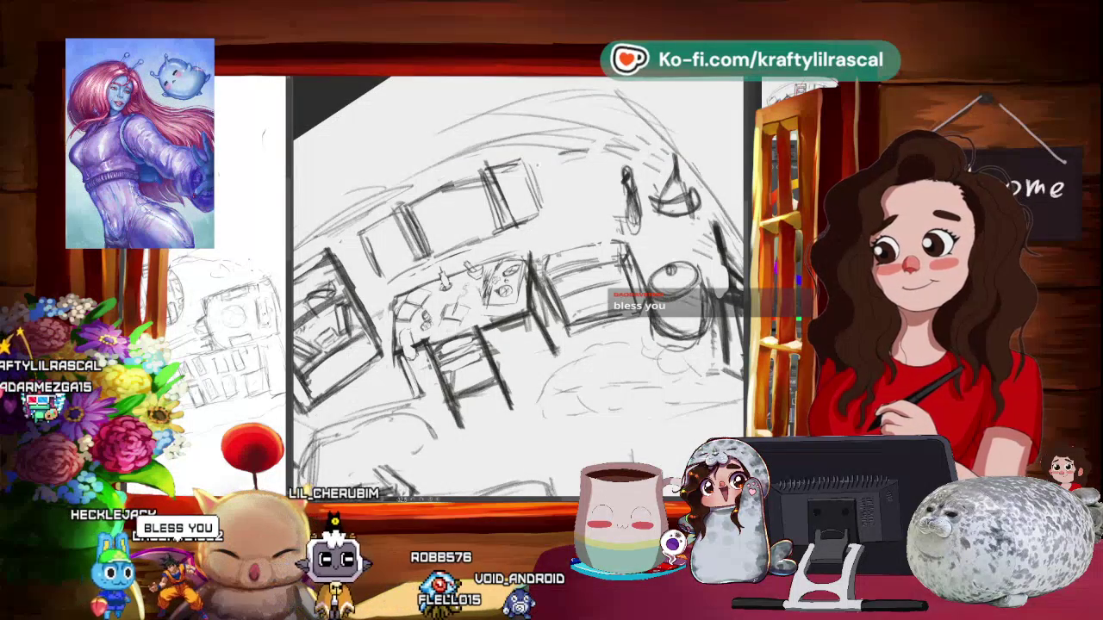
mouse_move(517, 284)
mouse_down()
mouse_move(482, 301)
mouse_move(535, 258)
mouse_up()
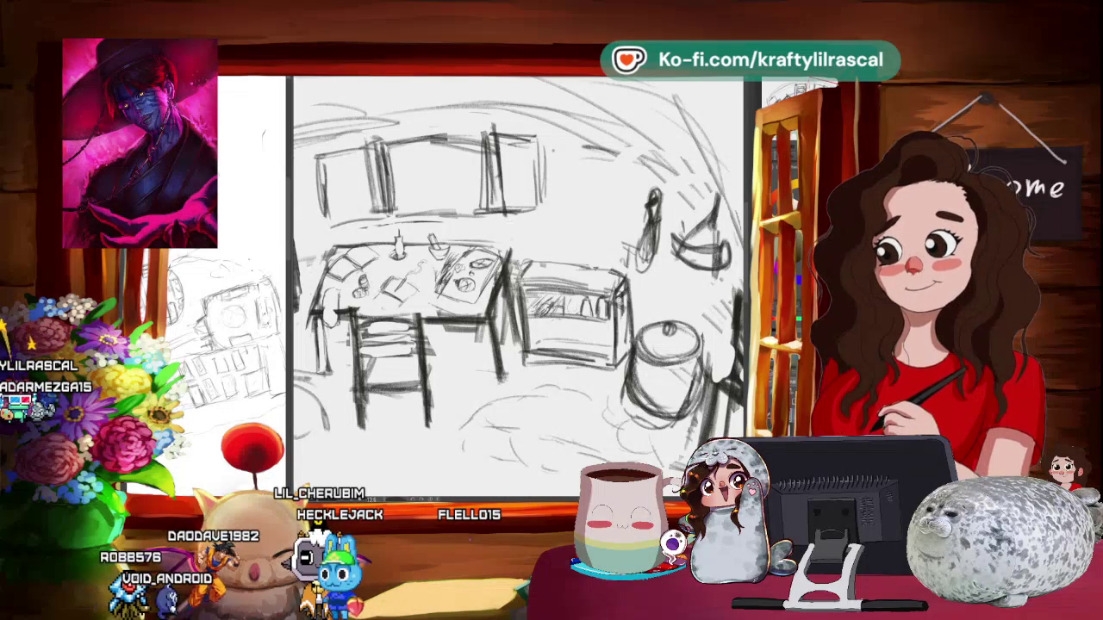
scroll(517, 285, down, 3)
drag(604, 172, 483, 138)
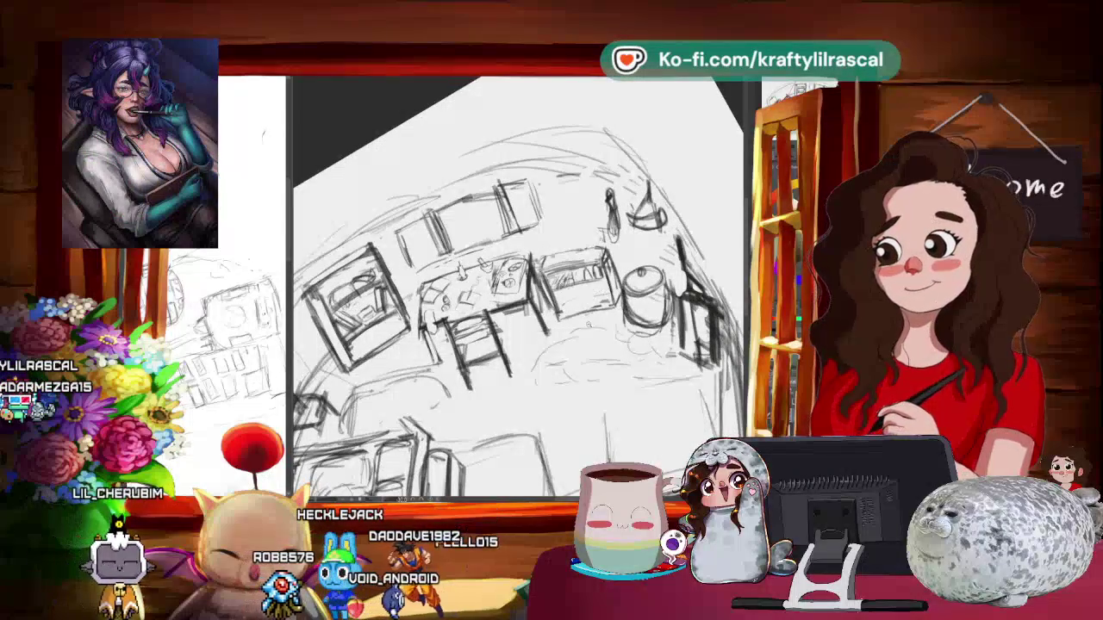
- Zoom out to see the whole room sketch, level the page, then zoom back in
scroll(517, 284, down, 3)
scroll(517, 285, down, 2)
drag(603, 215, 638, 285)
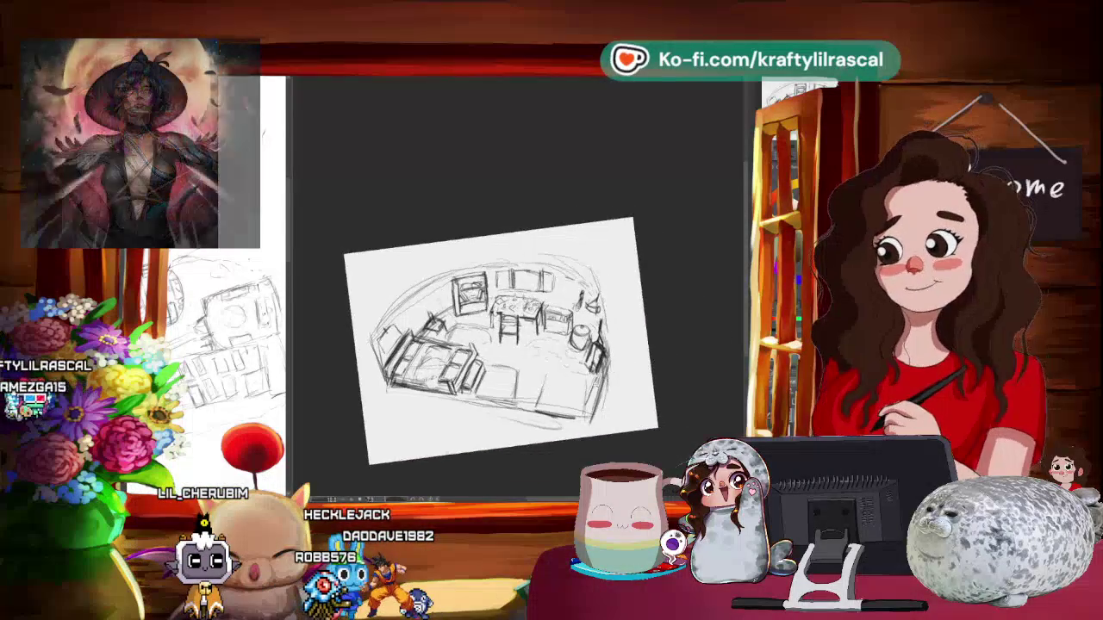
scroll(517, 297, up, 2)
scroll(517, 297, up, 1)
scroll(517, 297, up, 1)
- Tilt the page slightly and zoom in close on the table, shelves and pot area
drag(654, 173, 638, 146)
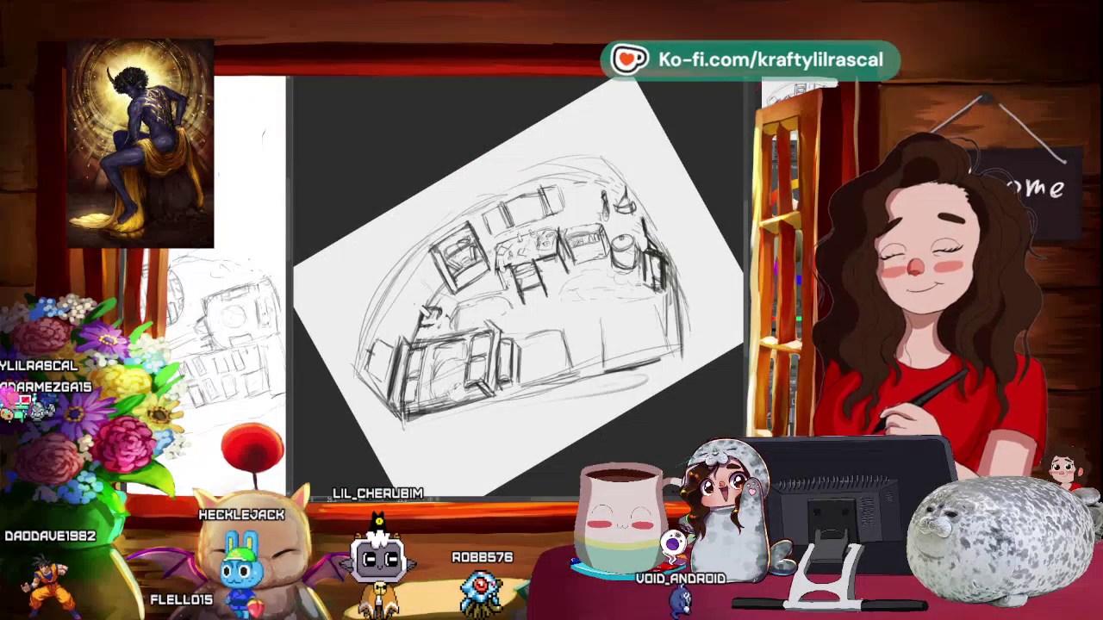
scroll(516, 289, up, 3)
scroll(516, 288, up, 2)
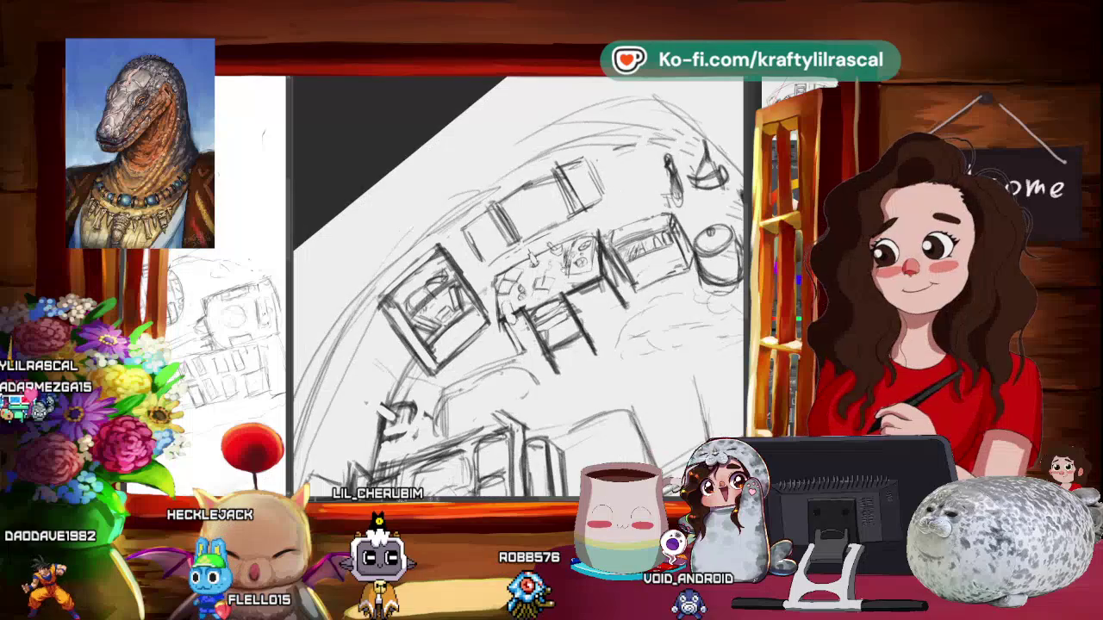
scroll(517, 289, up, 2)
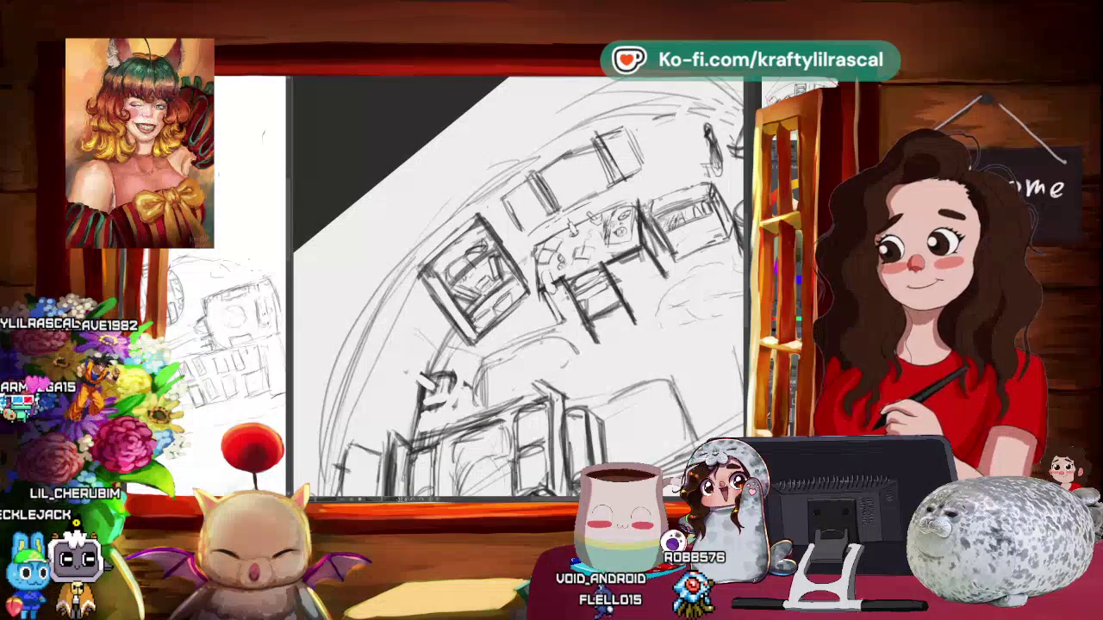
scroll(517, 289, down, 3)
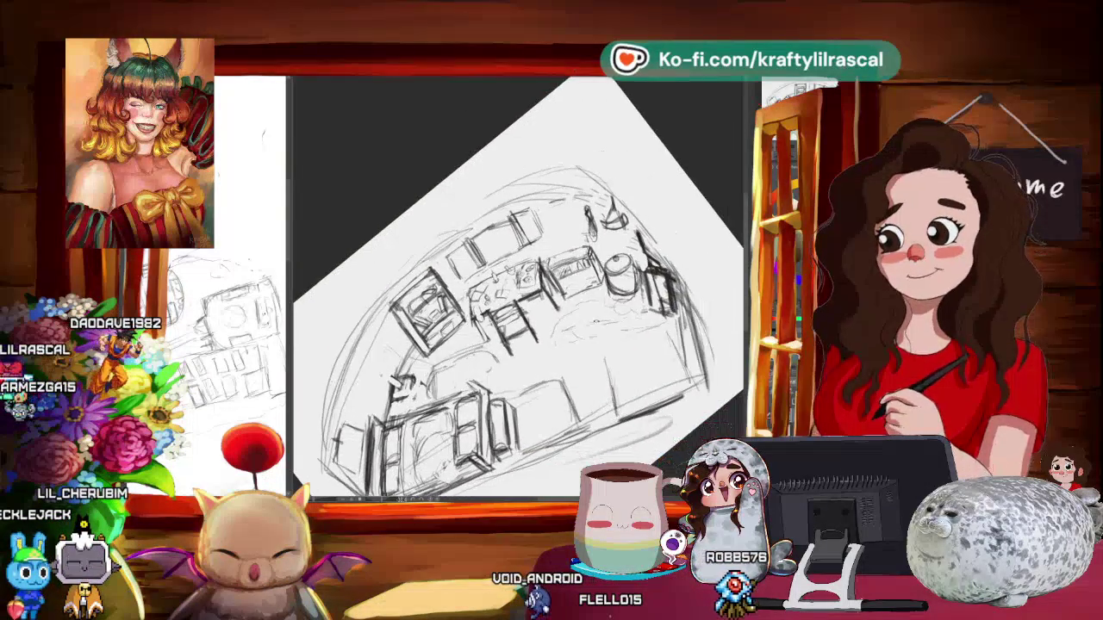
scroll(517, 288, up, 5)
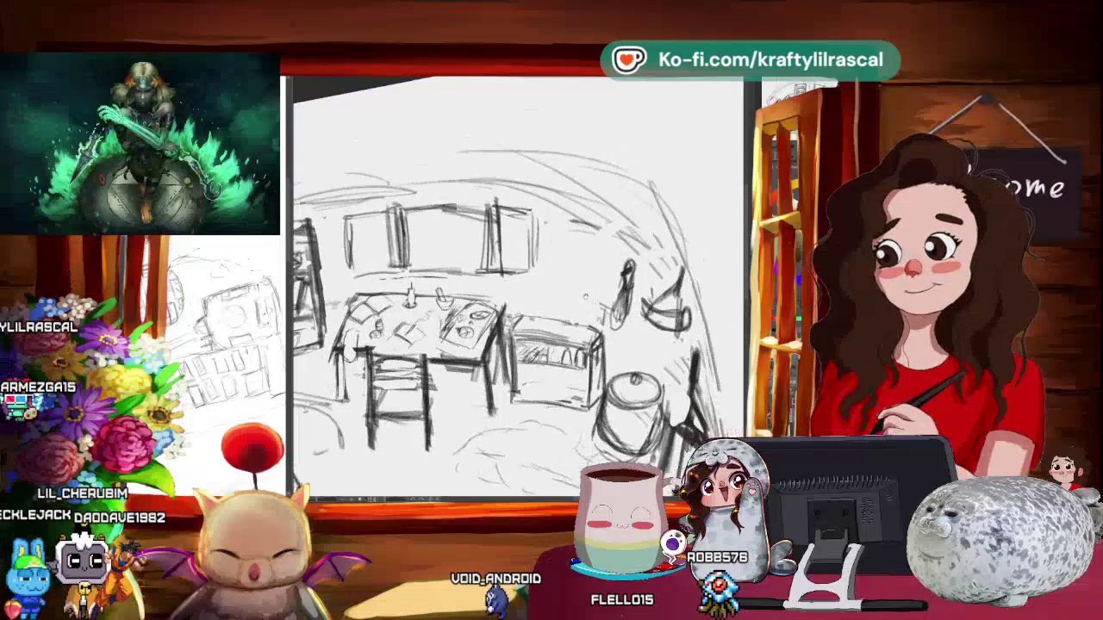
drag(517, 215, 586, 285)
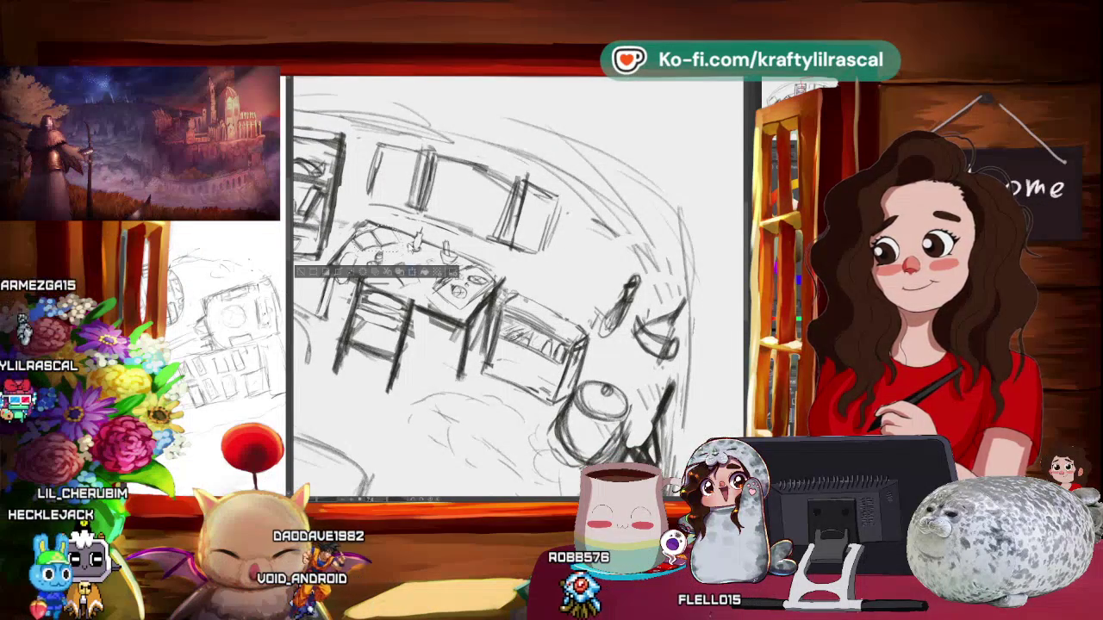
- Transform the selected part of the table sketch, deselect, and tilt the canvas to a new angle
key(ctrl+t)
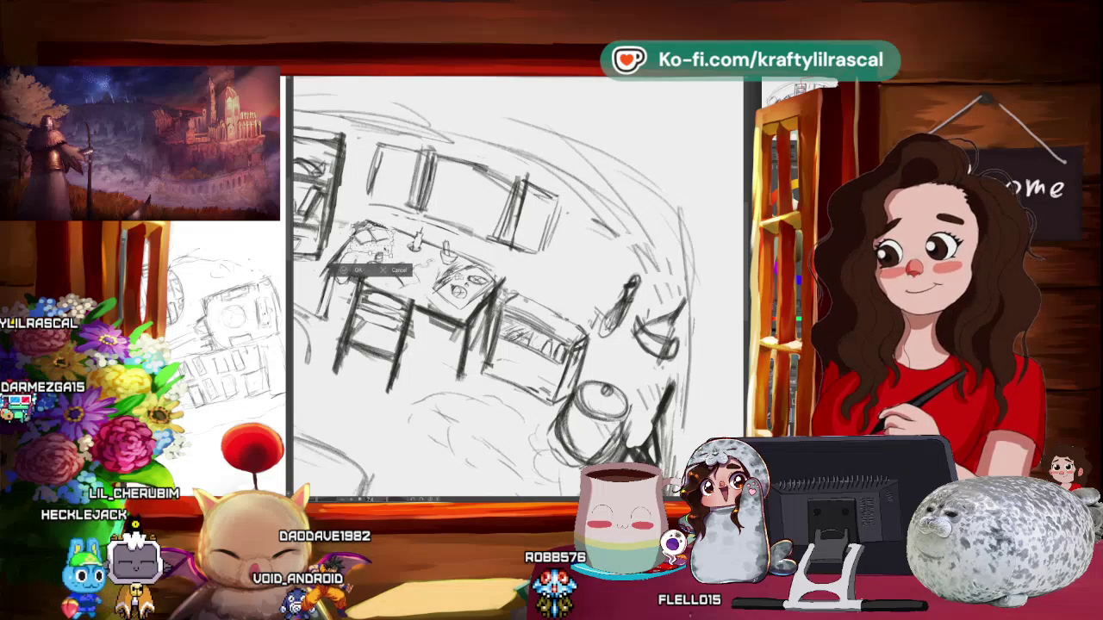
key(Return)
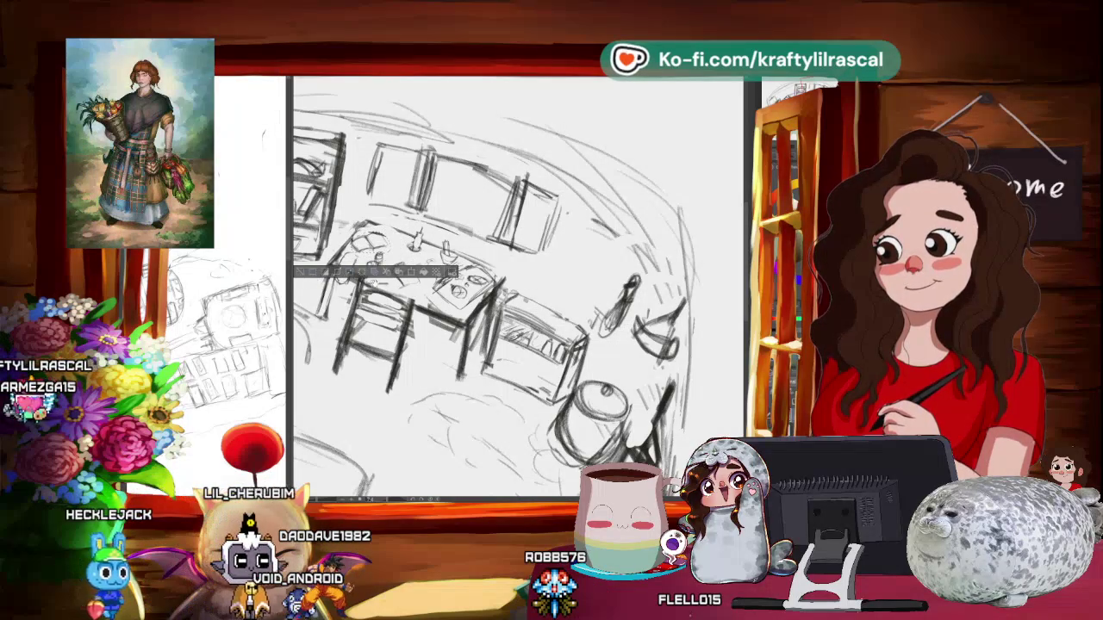
key(ctrl+d)
mouse_move(517, 284)
mouse_down()
mouse_move(560, 258)
mouse_move(413, 249)
mouse_up()
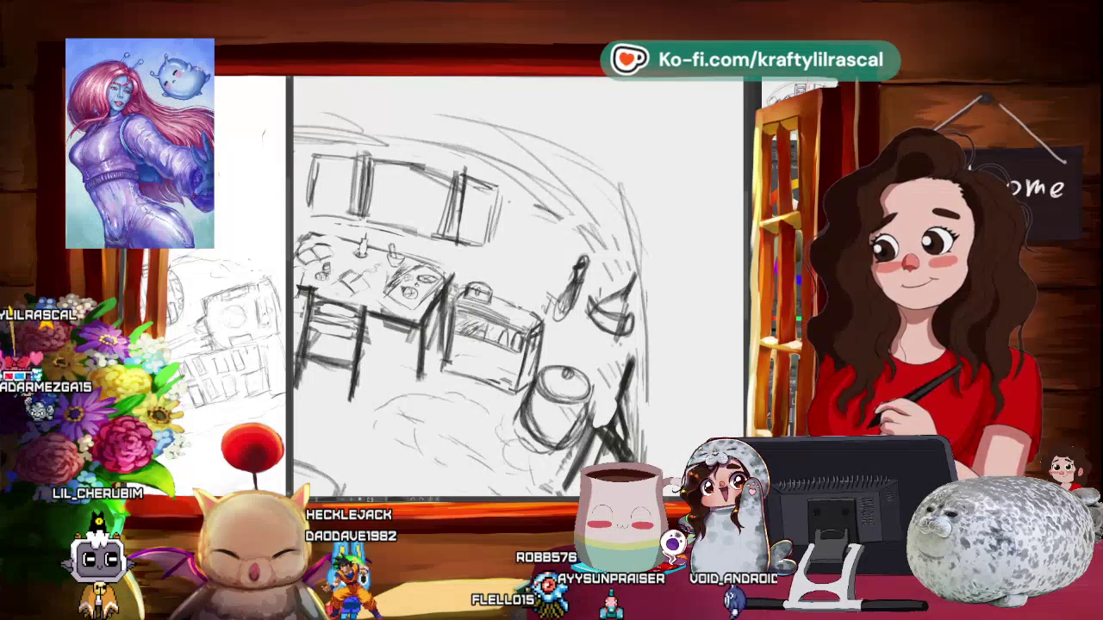
- Transform the selected area around the pot, then zoom out and turn the view nearly level
scroll(466, 293, down, 3)
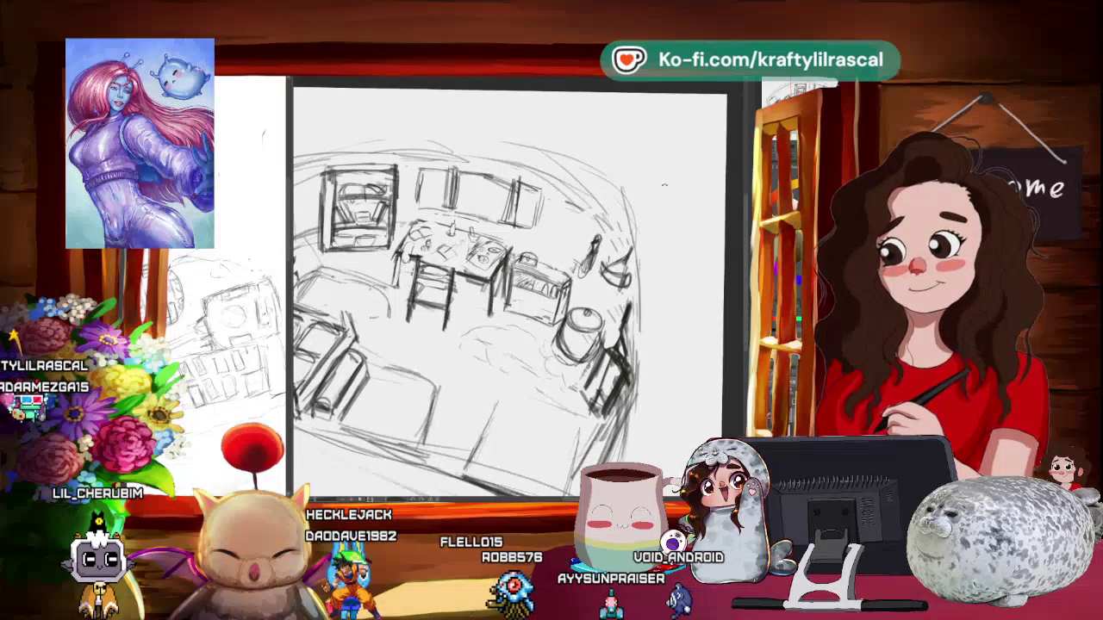
scroll(517, 293, up, 2)
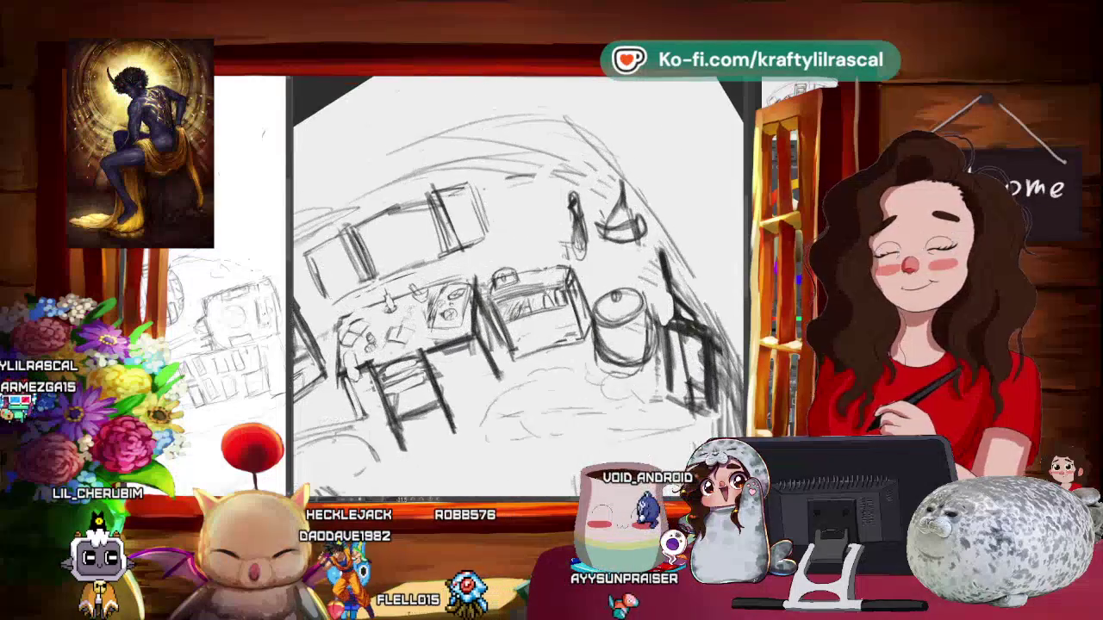
mouse_move(604, 259)
mouse_down()
mouse_move(642, 184)
mouse_move(669, 220)
mouse_up()
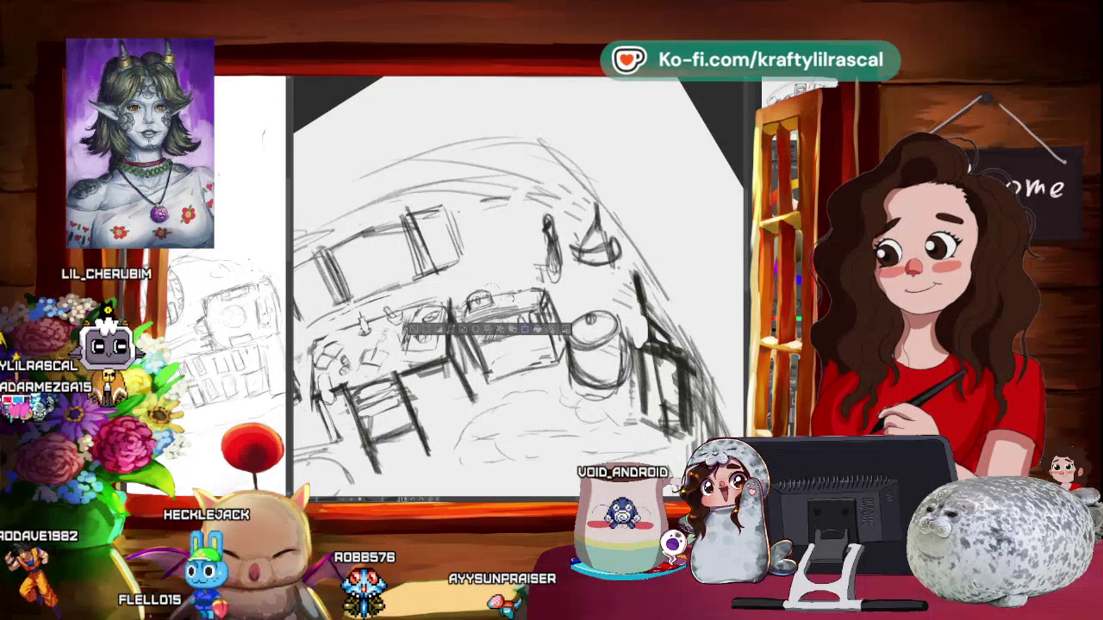
key(ctrl+t)
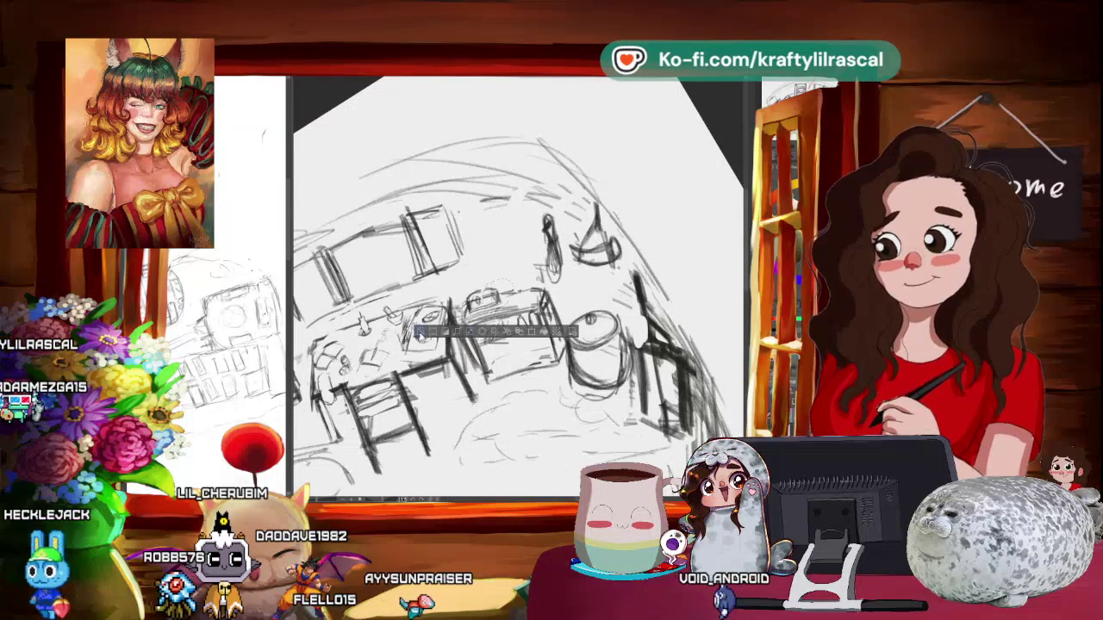
drag(517, 285, 483, 258)
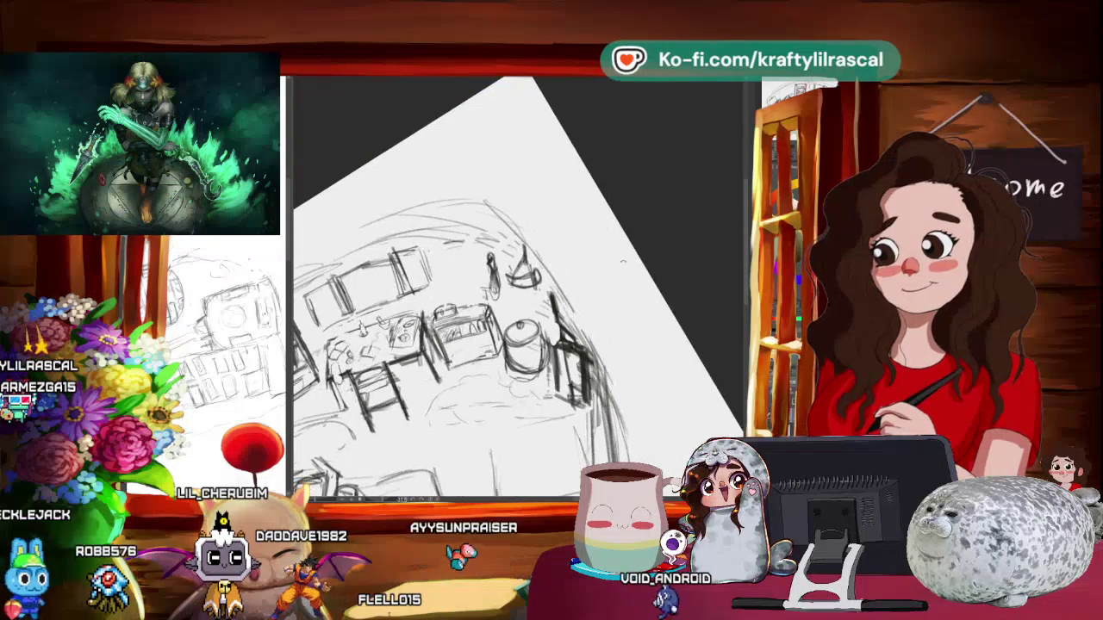
drag(615, 245, 617, 299)
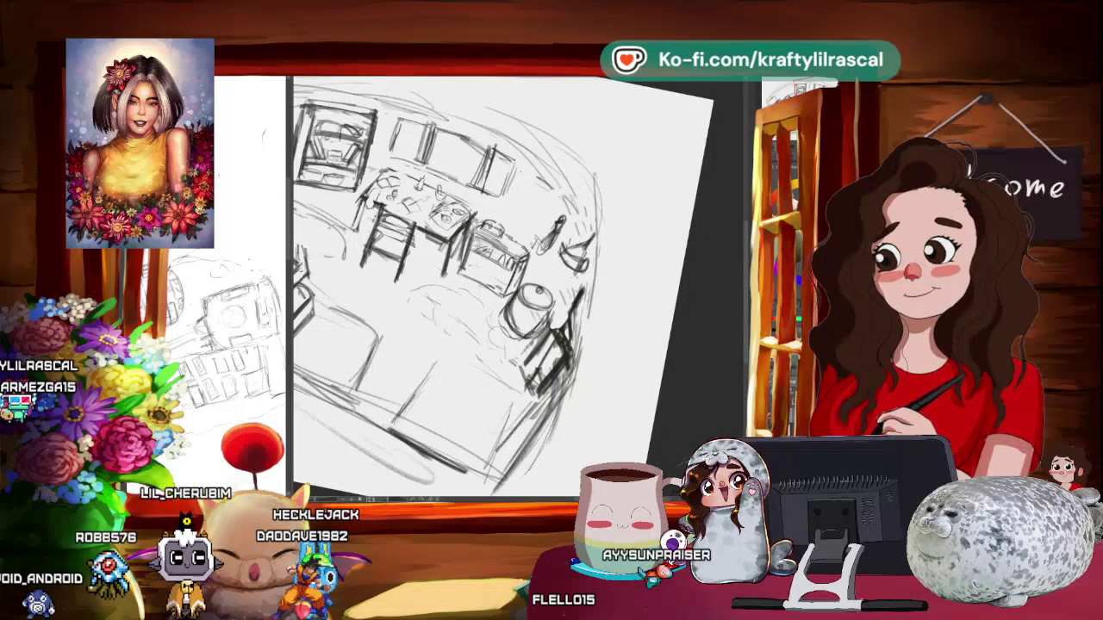
- Rotate the view about 30° counter-clockwise onto the shelf, kettle and pot corner
drag(634, 228, 601, 169)
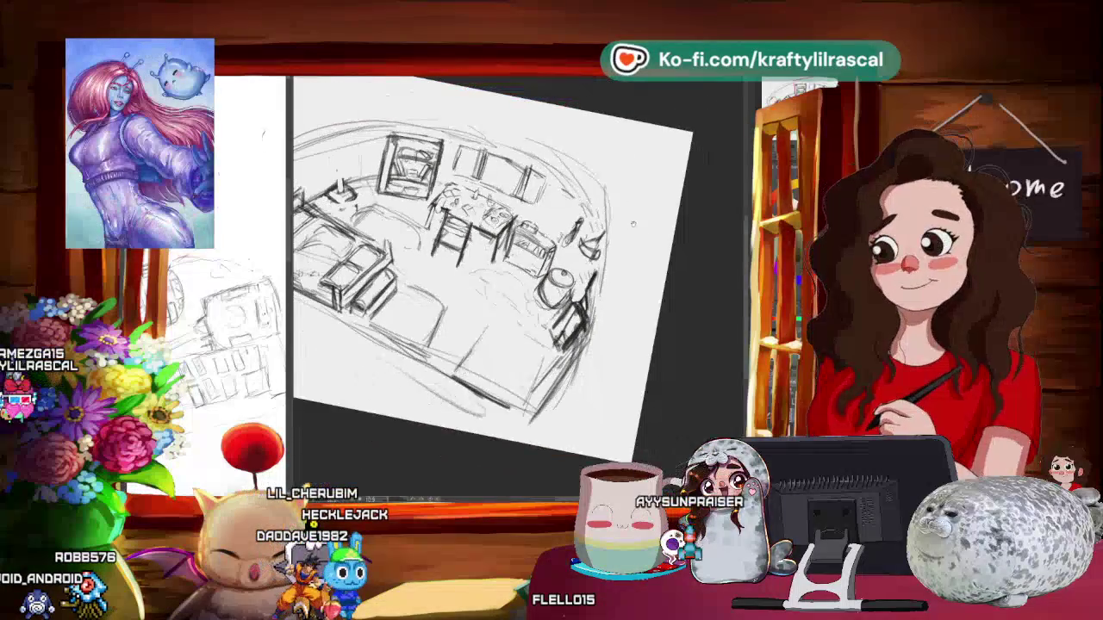
mouse_move(638, 259)
mouse_down()
mouse_move(569, 164)
mouse_move(621, 130)
mouse_move(517, 258)
mouse_move(552, 285)
mouse_up()
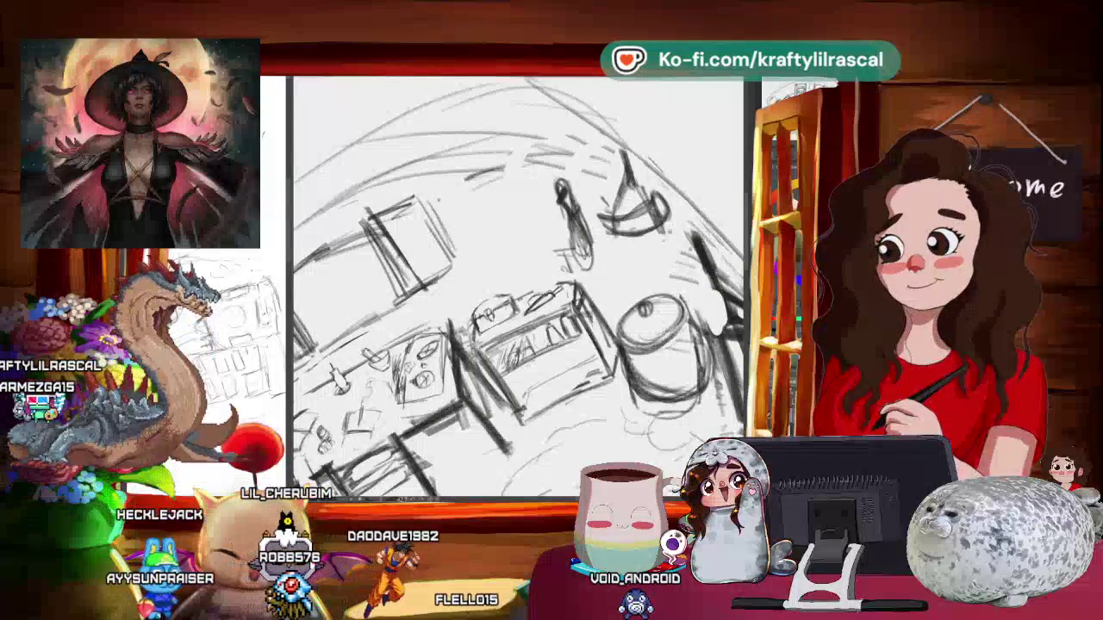
- Sketch small dishes on the tabletop, then resize and reposition one with a transform
mouse_move(517, 285)
mouse_down()
mouse_move(551, 258)
mouse_move(534, 259)
mouse_up()
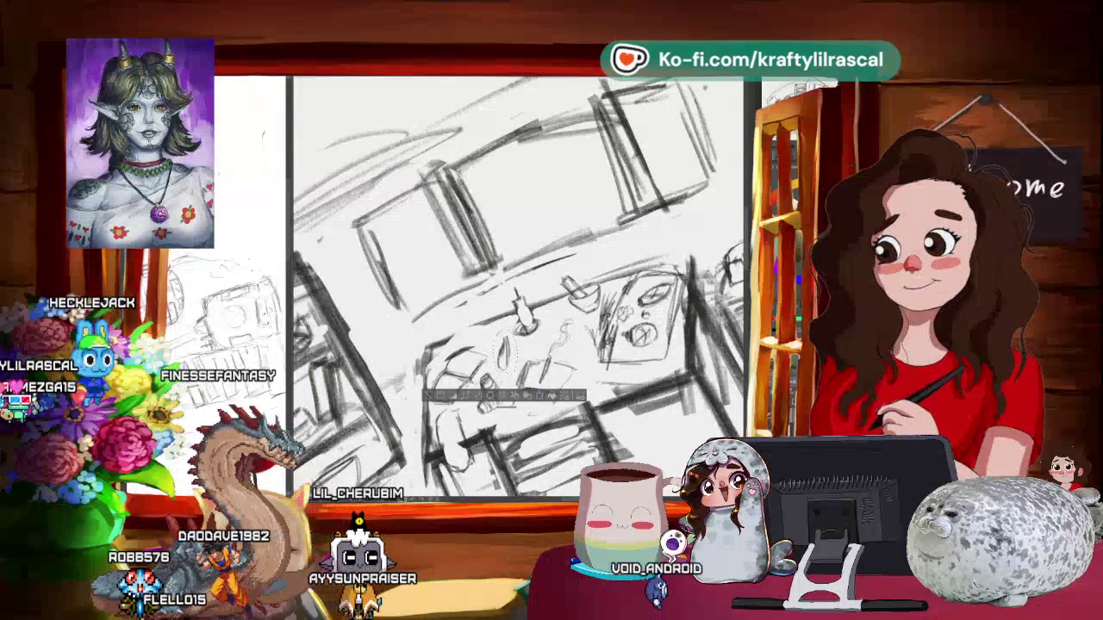
key(ctrl+t)
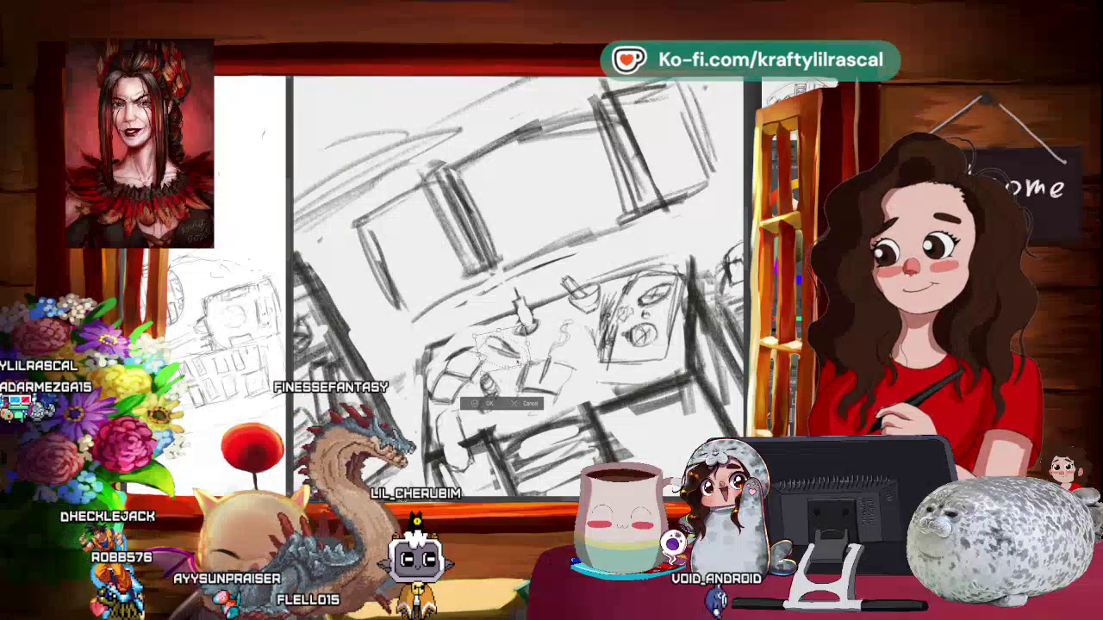
key(Return)
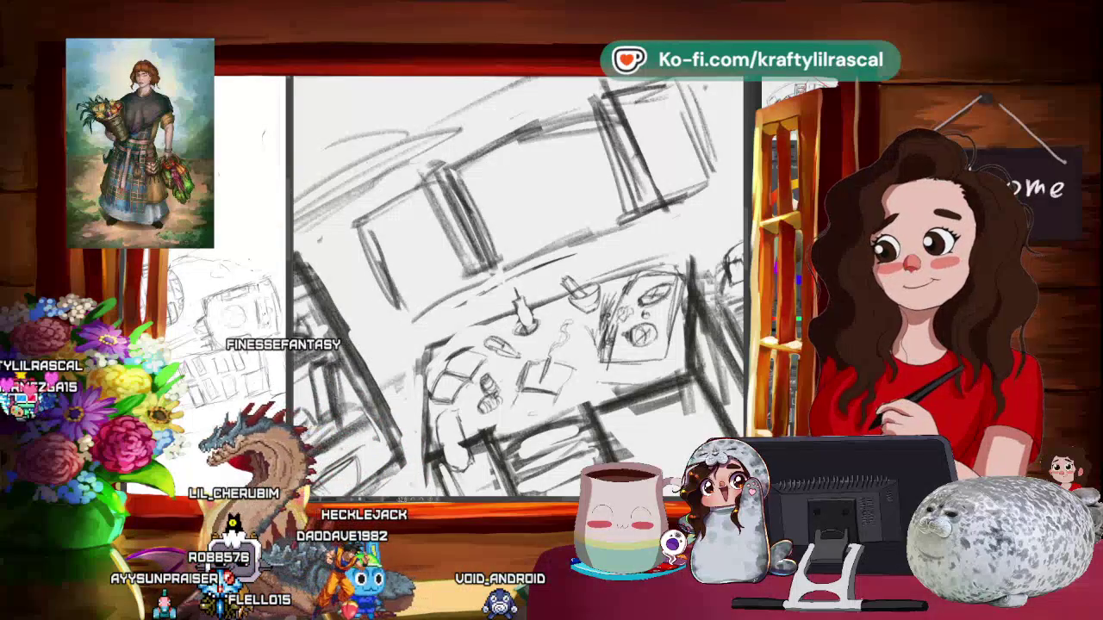
- Zoom out and rotate to review the whole sketch, then return level and close on the table
scroll(517, 285, down, 5)
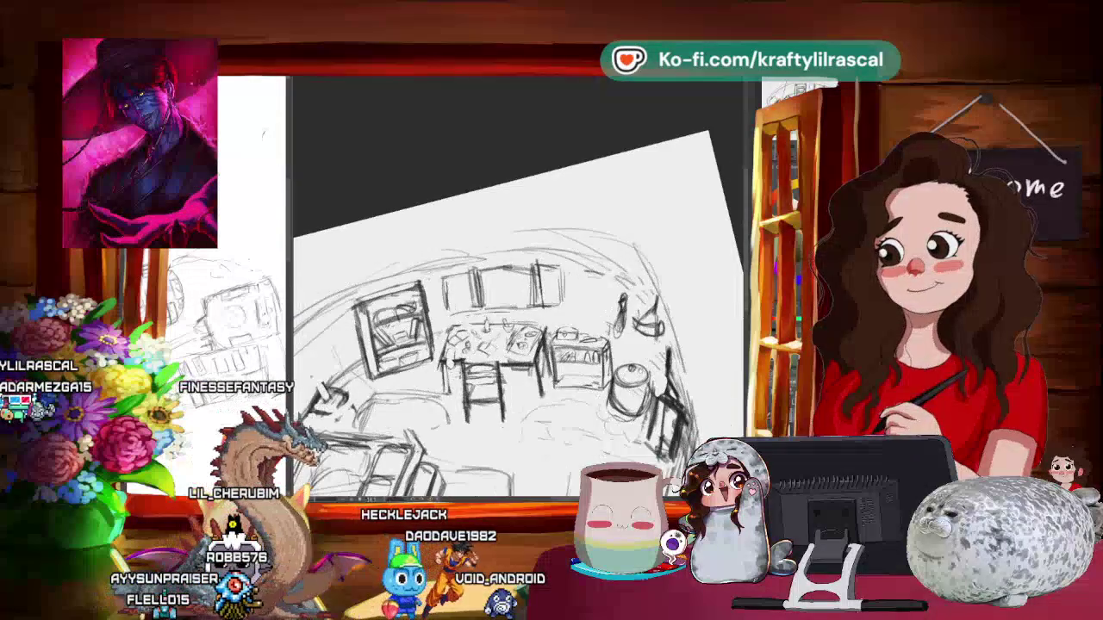
scroll(517, 284, up, 5)
scroll(517, 285, down, 3)
drag(707, 305, 666, 316)
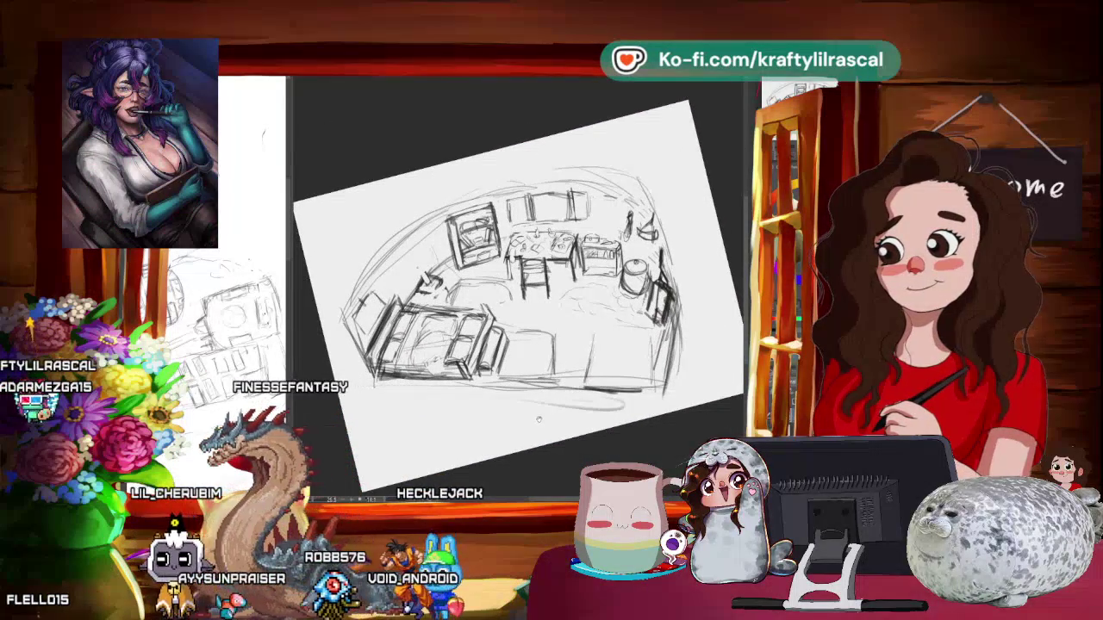
mouse_move(517, 284)
mouse_down()
mouse_move(517, 335)
mouse_move(457, 372)
mouse_up()
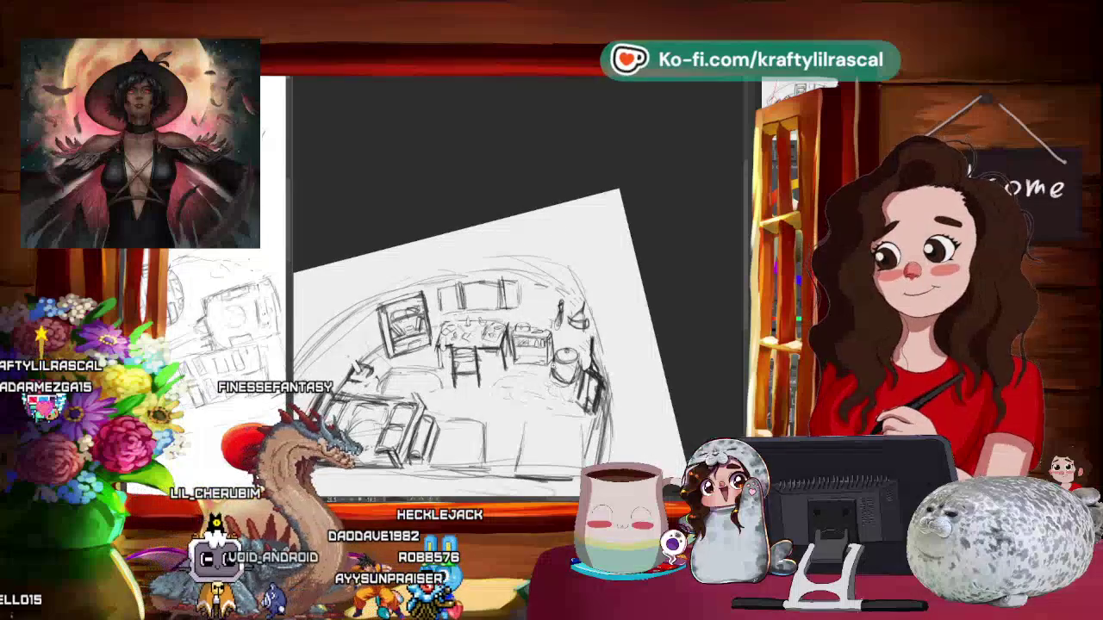
mouse_move(517, 328)
mouse_down()
mouse_move(677, 270)
mouse_move(636, 270)
mouse_up()
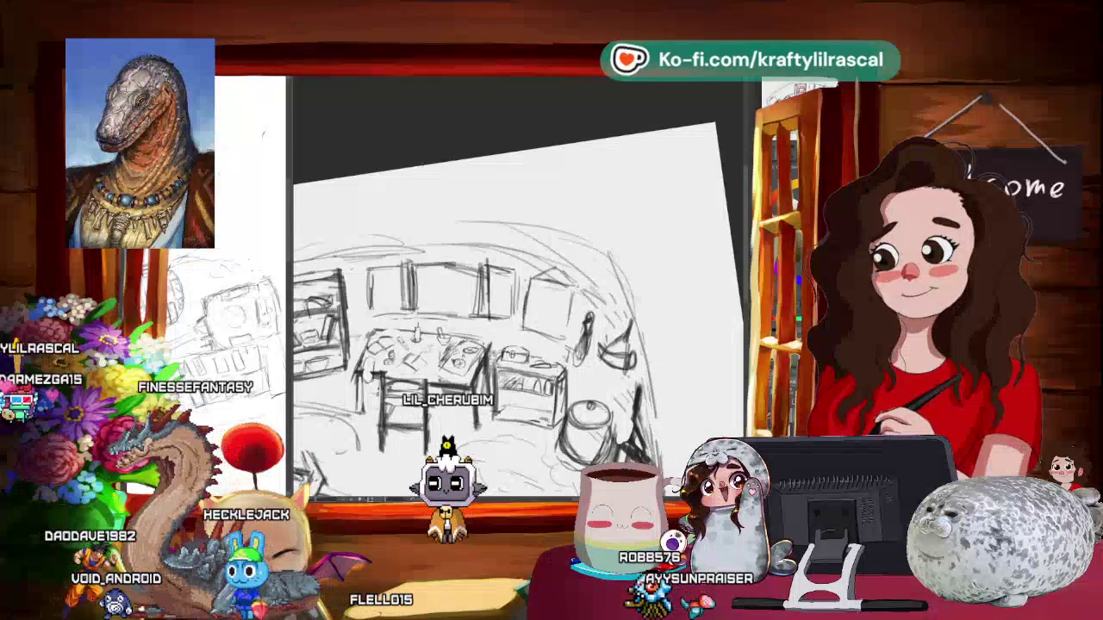
- Zoom out until the whole tilted page fits, then start a transform on the pot and cabinet area
scroll(479, 345, down, 1)
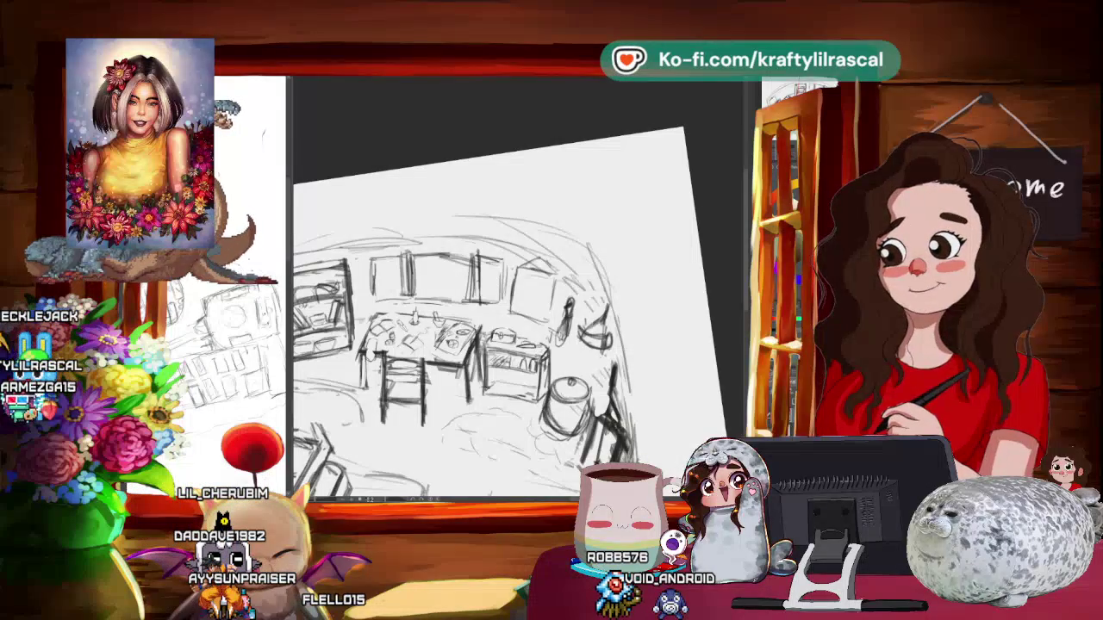
key(ctrl+minus)
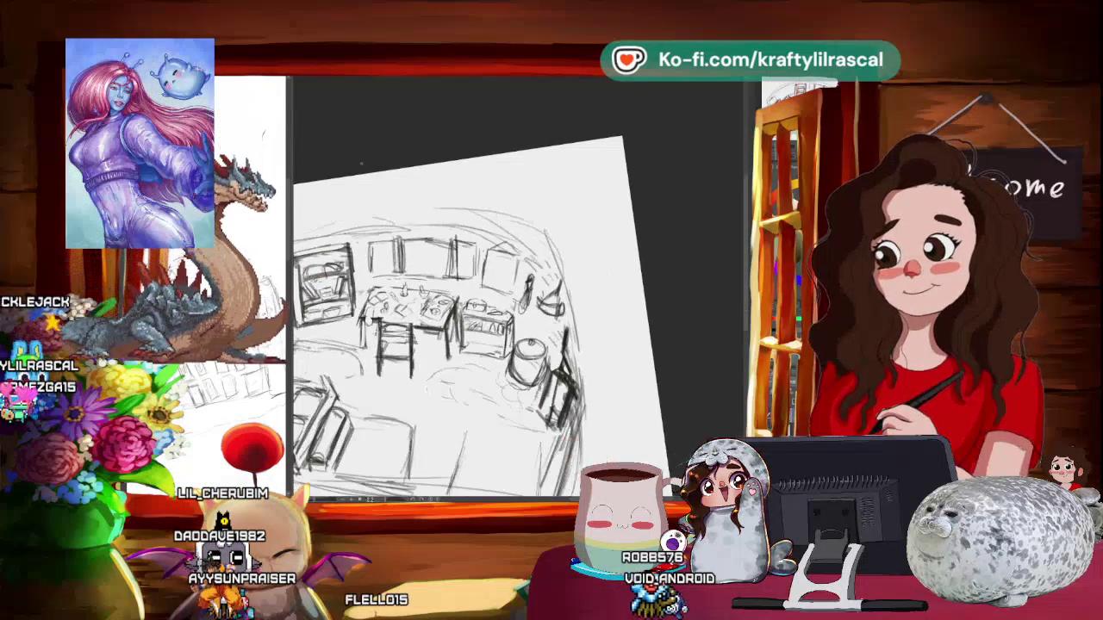
key(ctrl+minus)
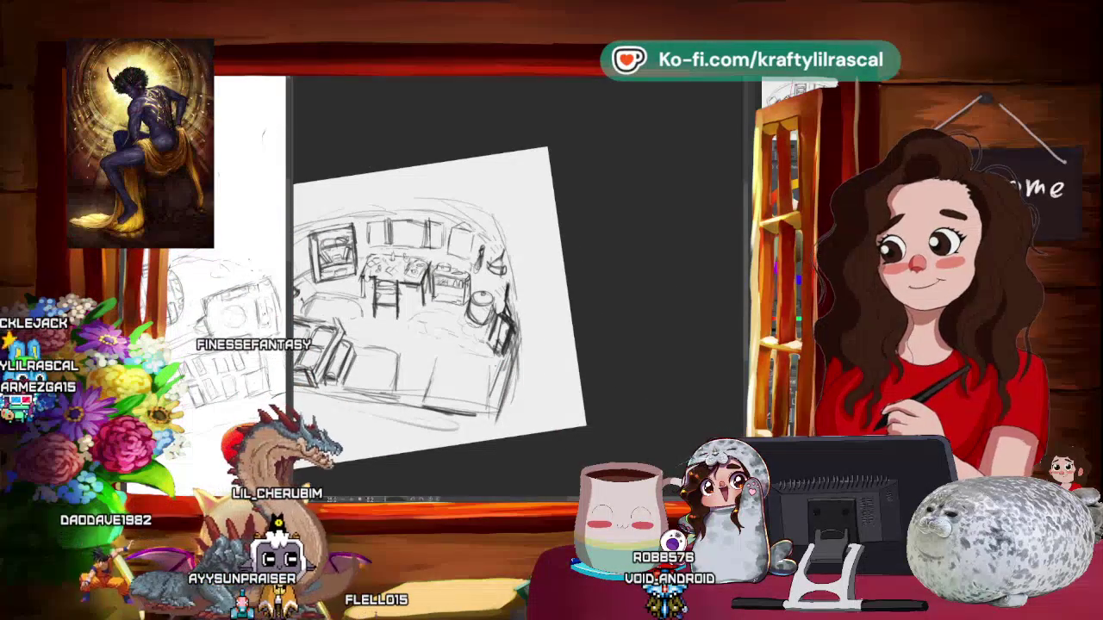
key(ctrl+minus)
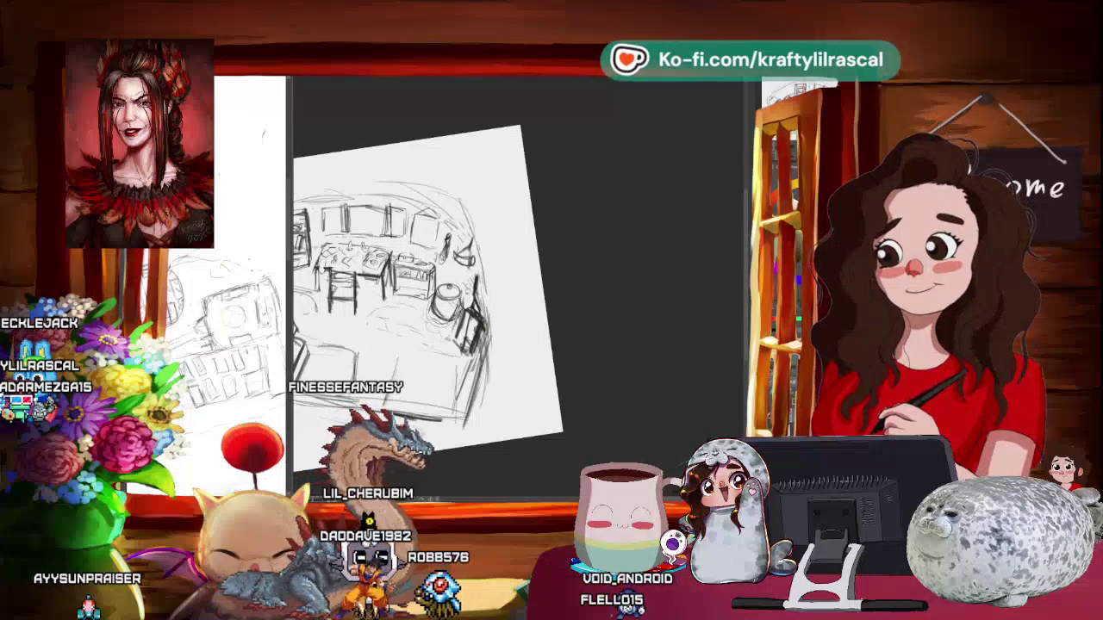
key(ctrl+t)
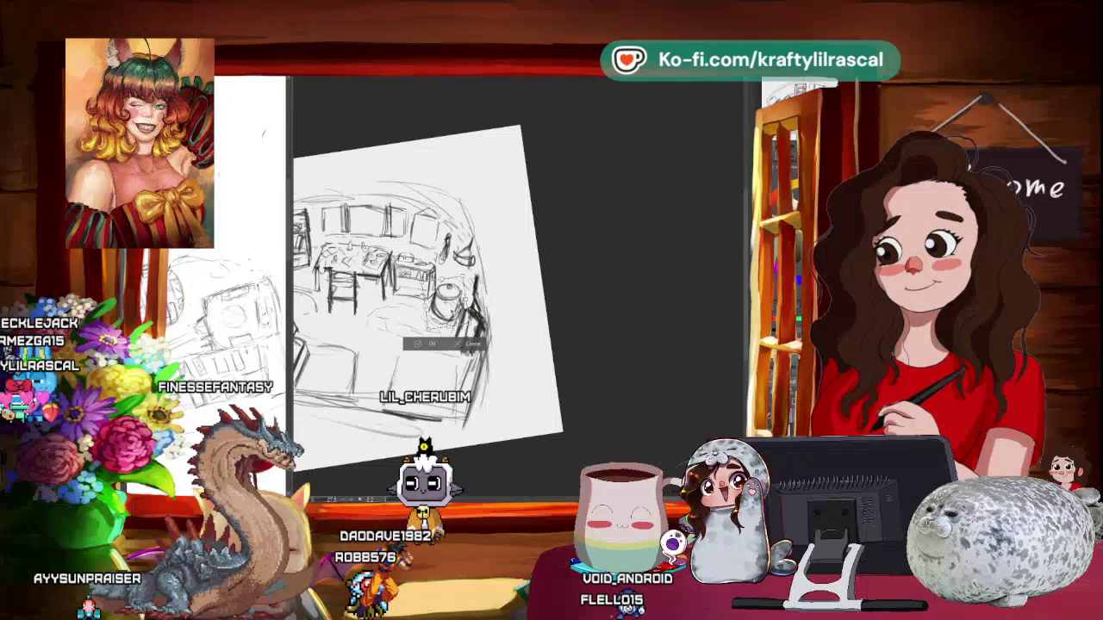
- Discard the pending pot-and-cabinet transform by undoing its move, and zoom out
drag(448, 327, 465, 402)
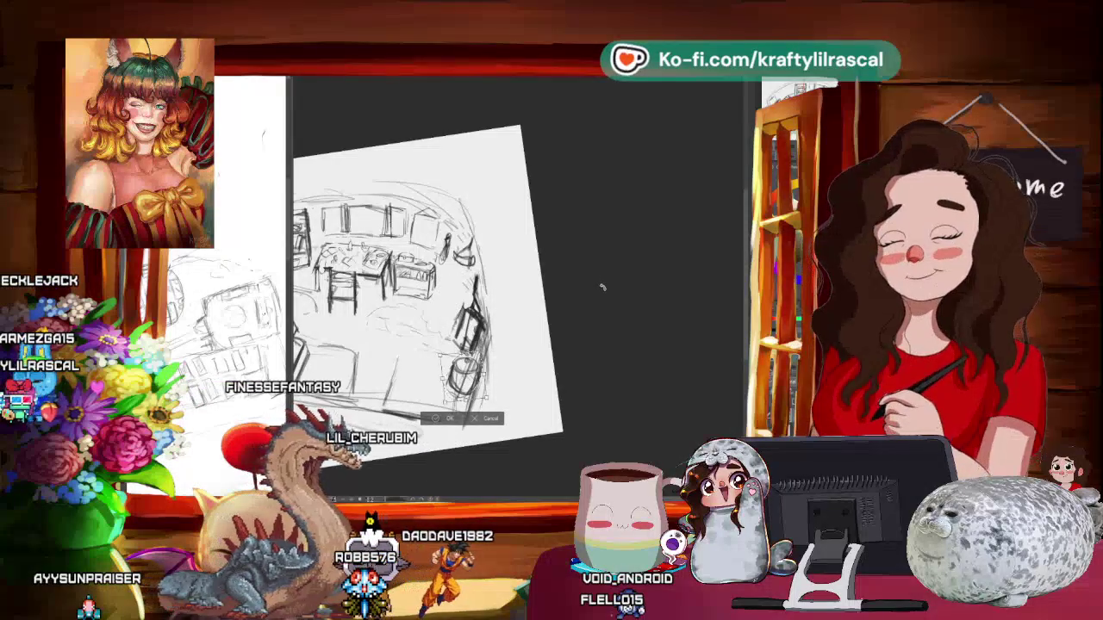
key(ctrl+z)
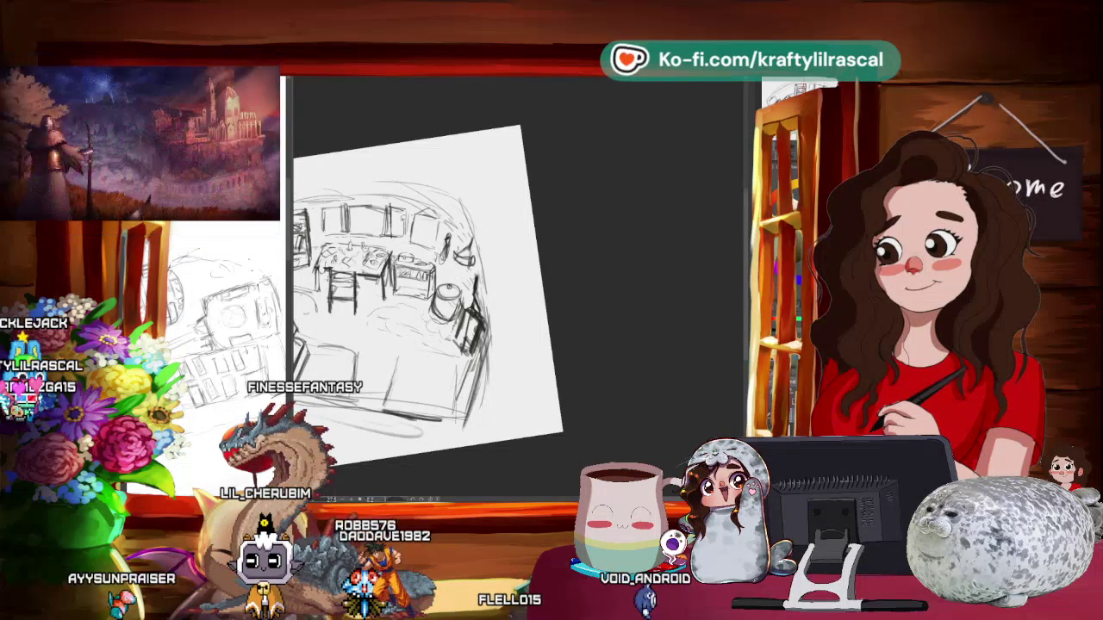
key(ctrl+minus)
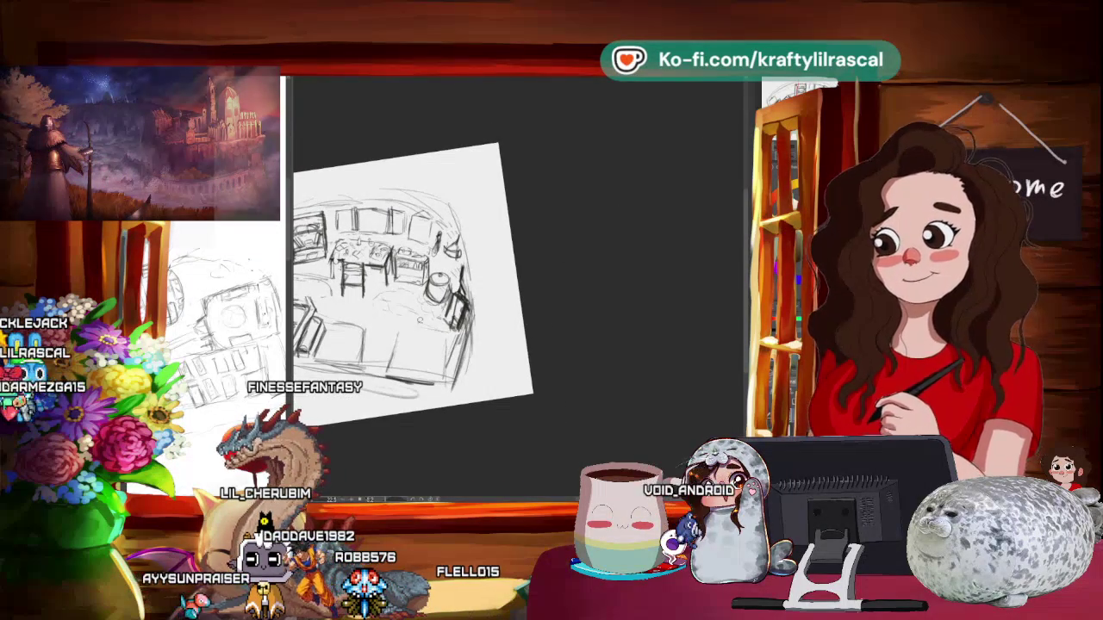
- Zoom in and tilt the view, then pencil a small round stool under the table
key(ctrl+plus)
key(minus)
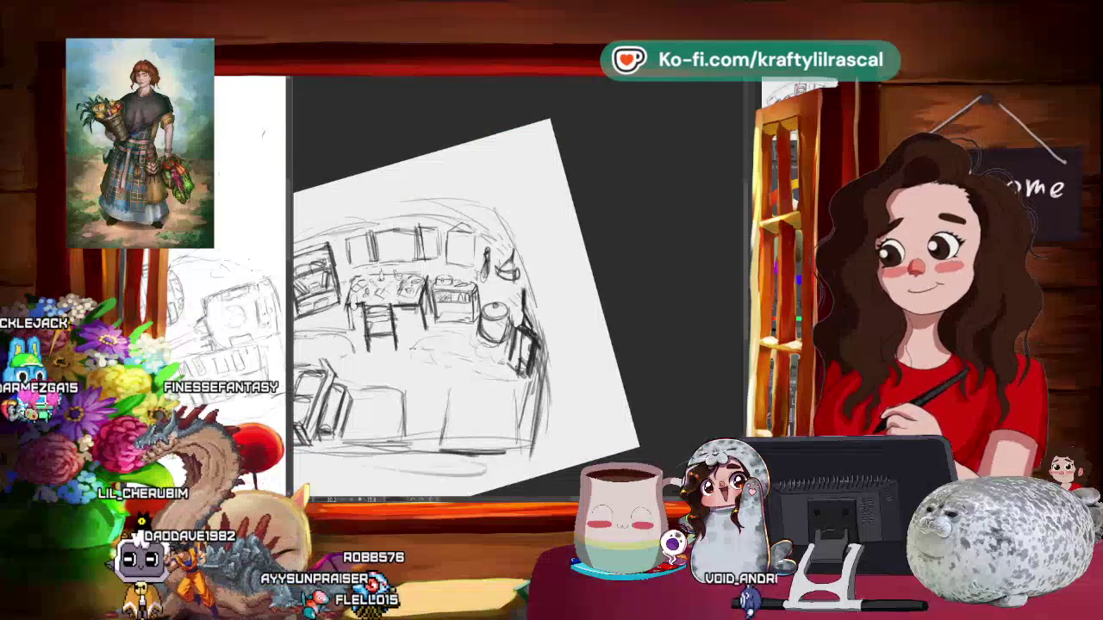
key(ctrl+plus)
key(ctrl+plus)
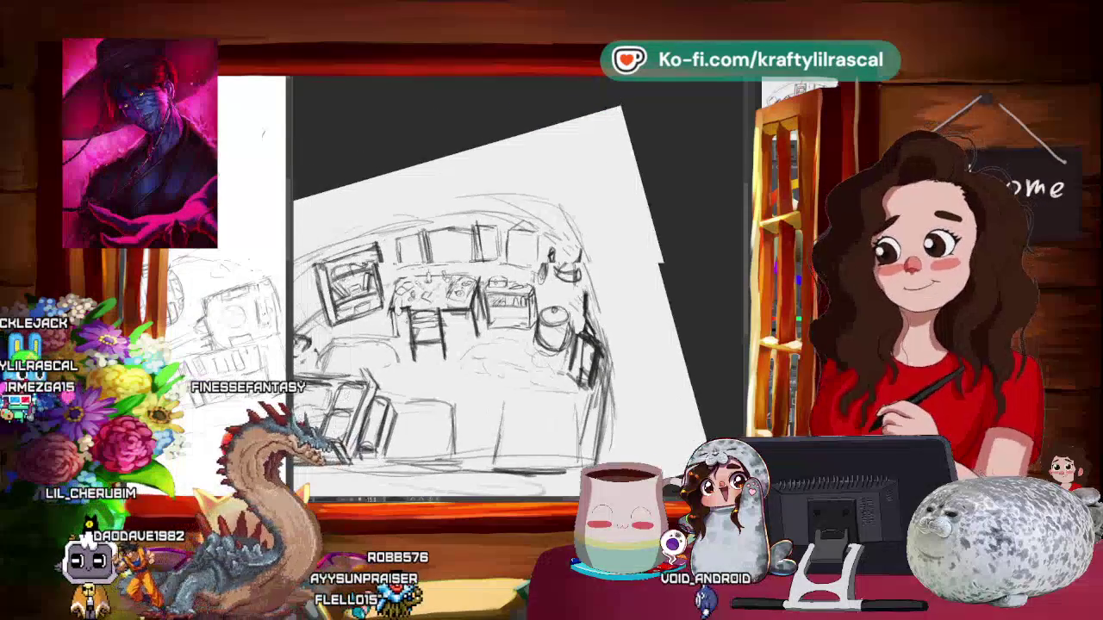
key(ctrl+plus)
key(ctrl+plus)
key(ctrl+plus)
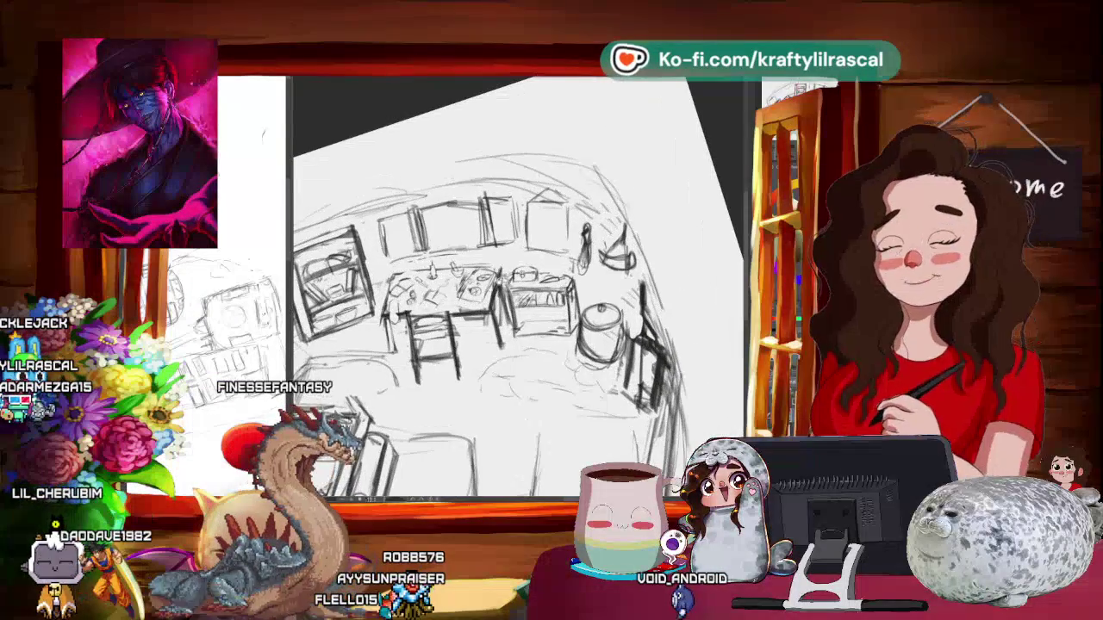
key(ctrl+plus)
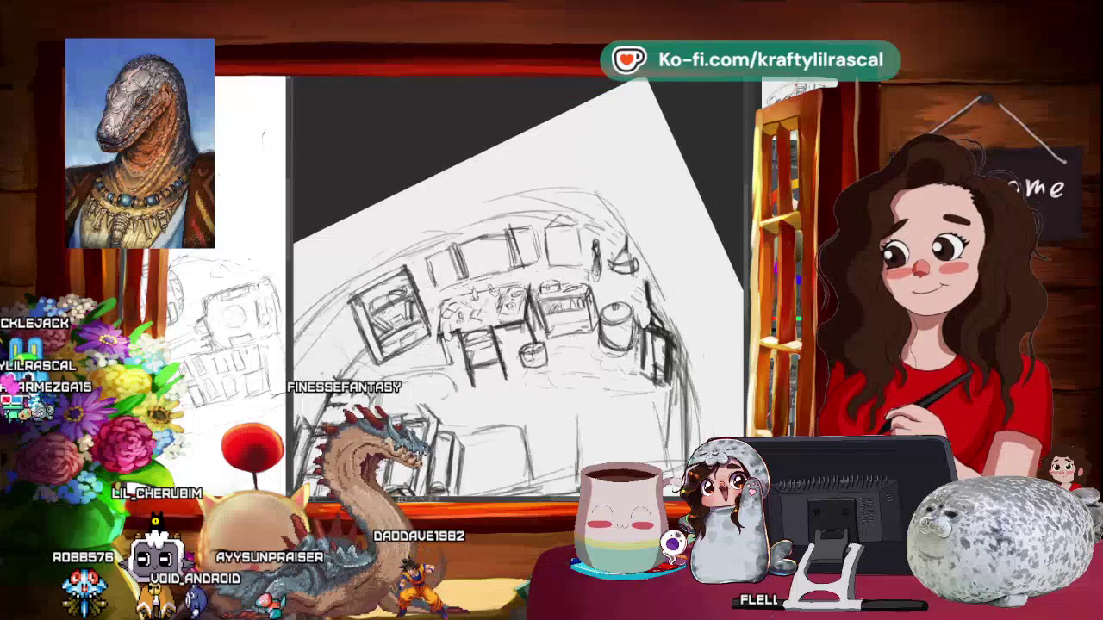
- Rotate and zoom out to review the whole room sketch from several angles, then level it
drag(517, 284, 482, 310)
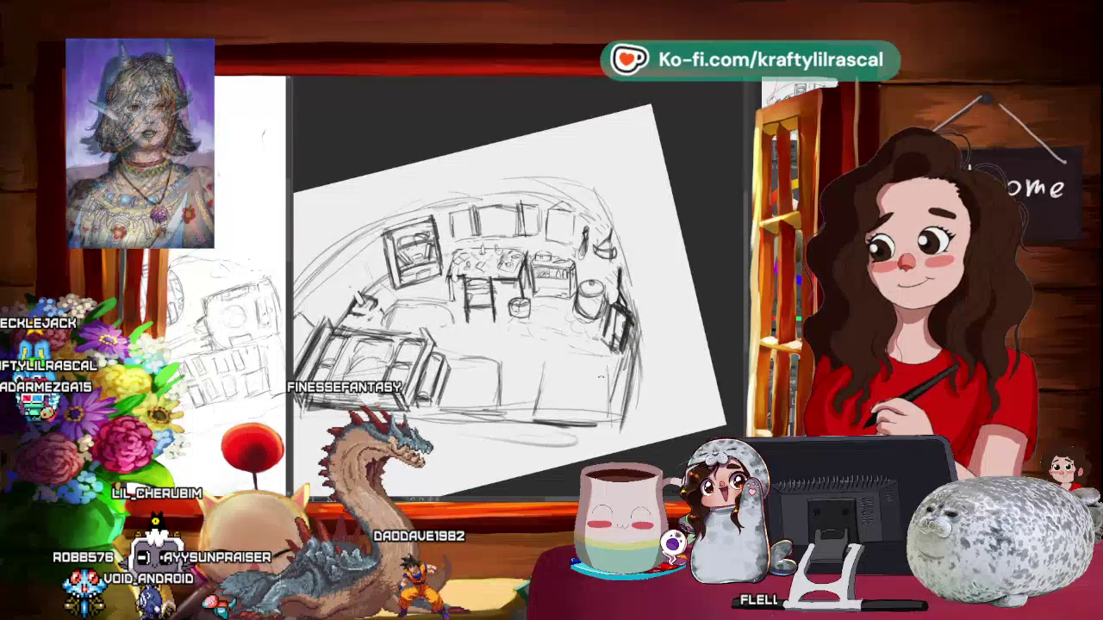
mouse_move(717, 325)
mouse_down()
mouse_move(712, 255)
mouse_move(625, 327)
mouse_up()
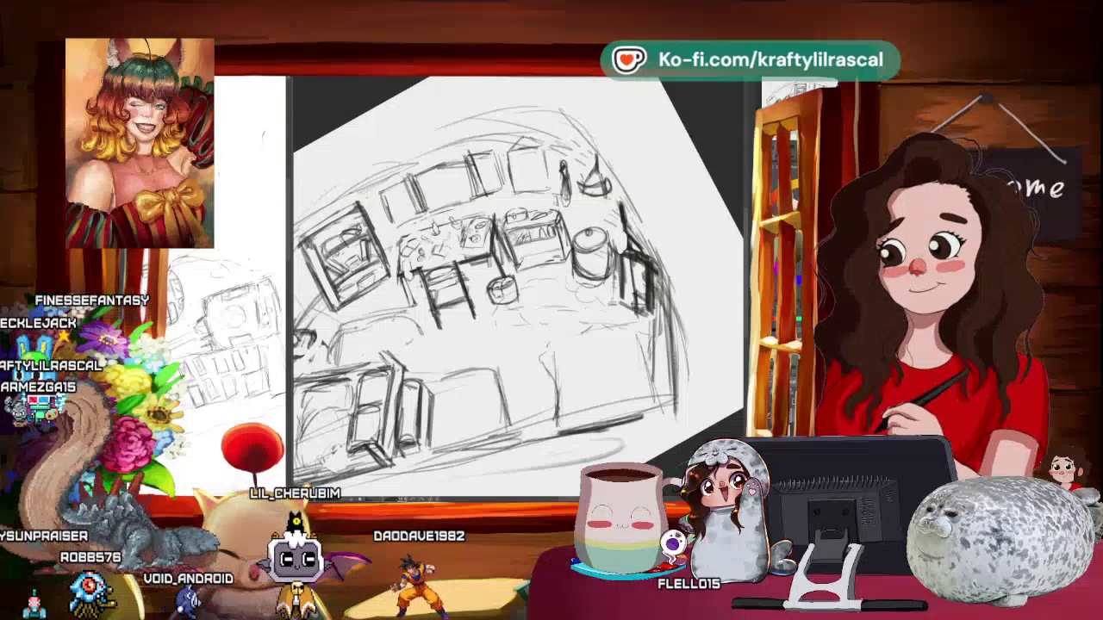
scroll(667, 294, down, 2)
scroll(667, 294, down, 2)
drag(667, 294, 684, 365)
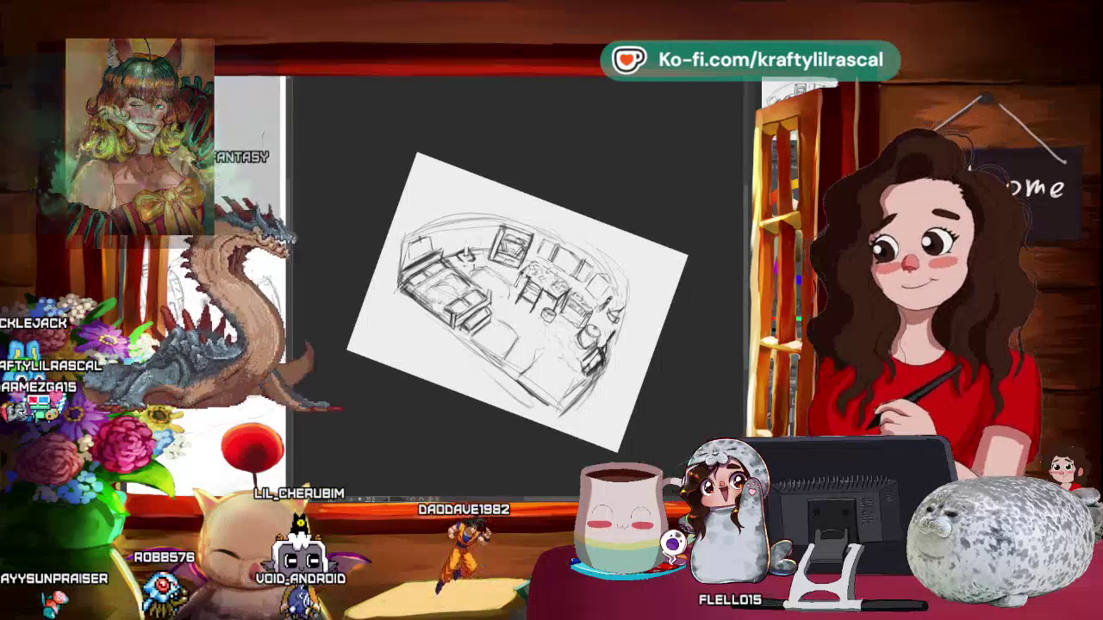
drag(685, 365, 627, 389)
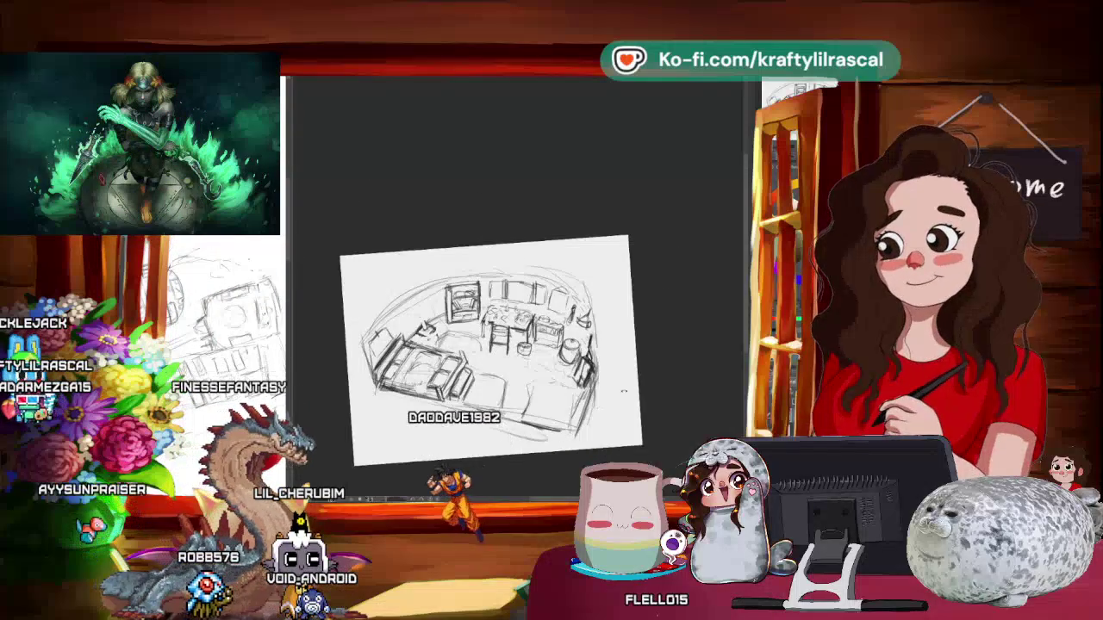
- Zoom in close on the bed area of the sketch
scroll(627, 390, up, 1)
scroll(628, 389, up, 1)
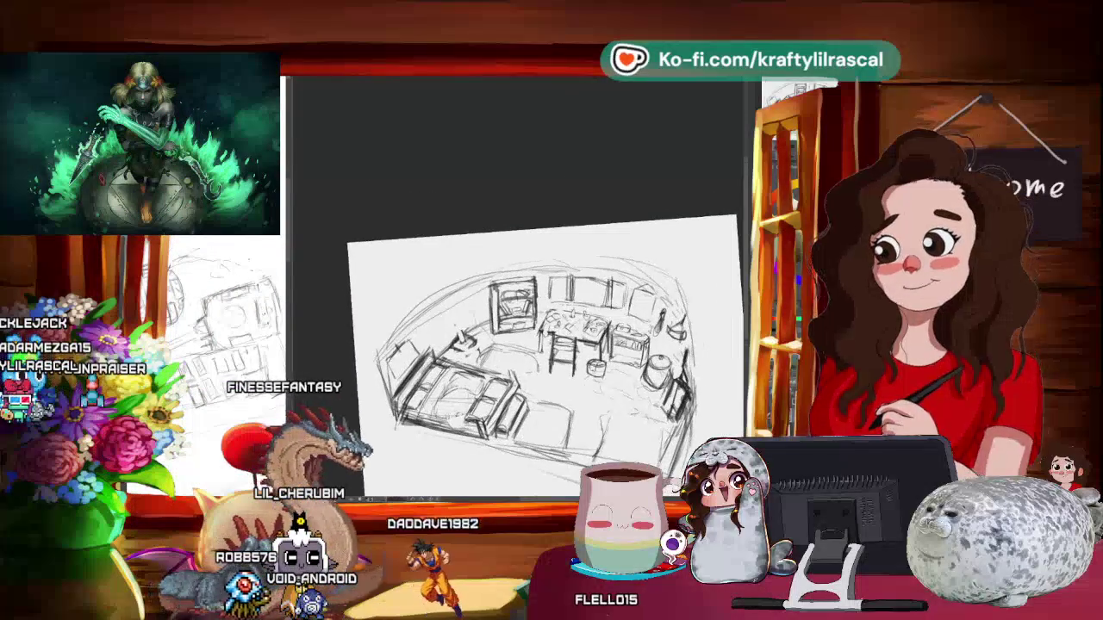
scroll(517, 345, up, 3)
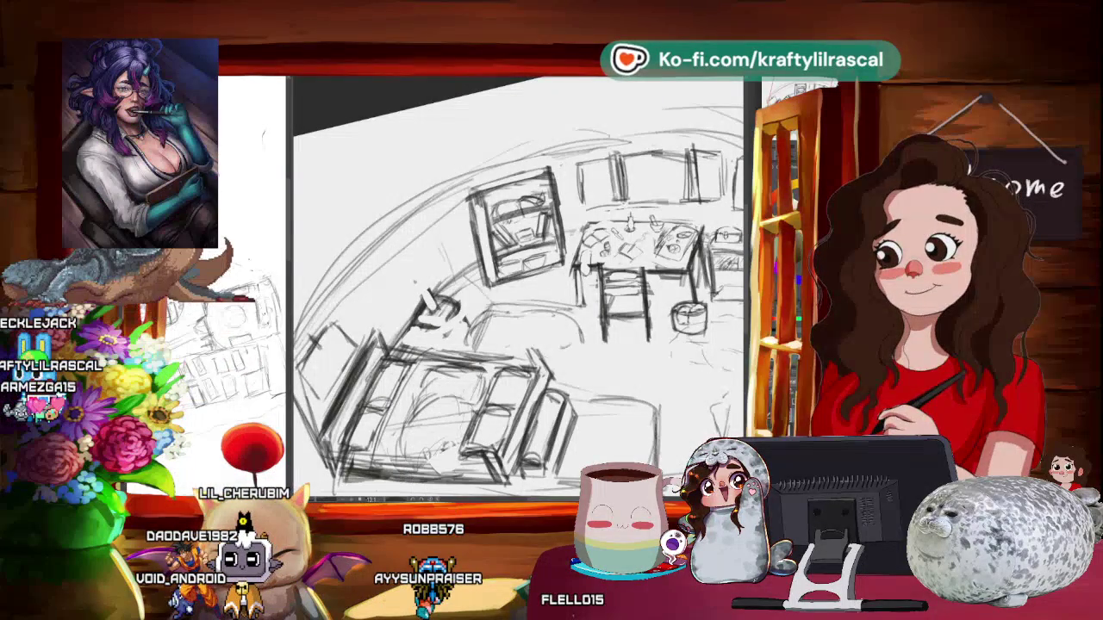
- Zoom out, pan the page down-left and reset the view rotation to upright
scroll(354, 99, down, 3)
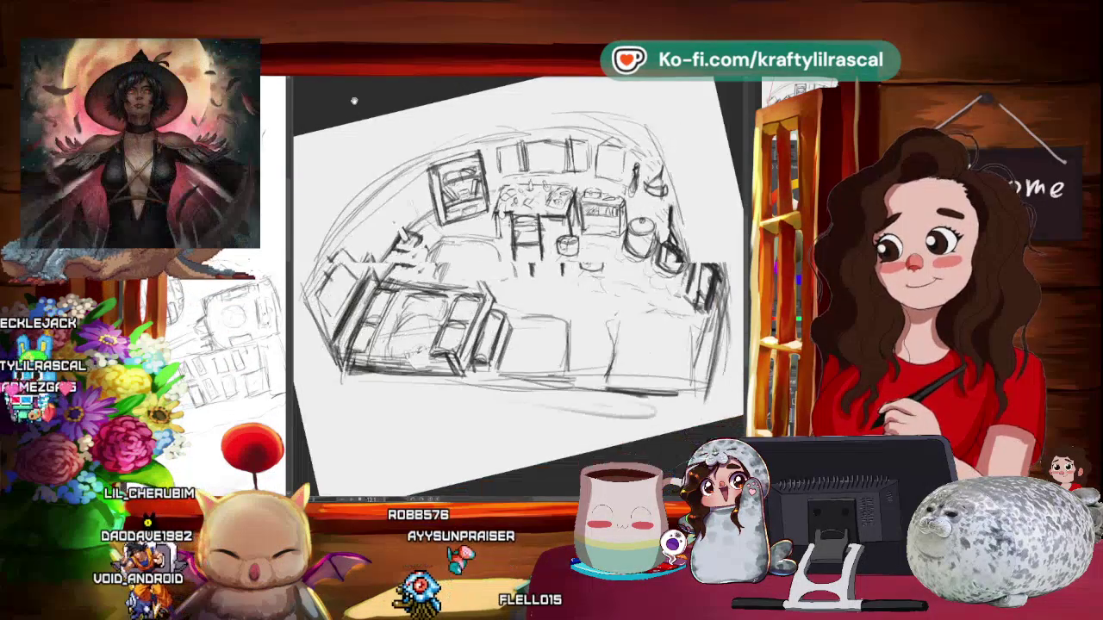
drag(466, 216, 444, 268)
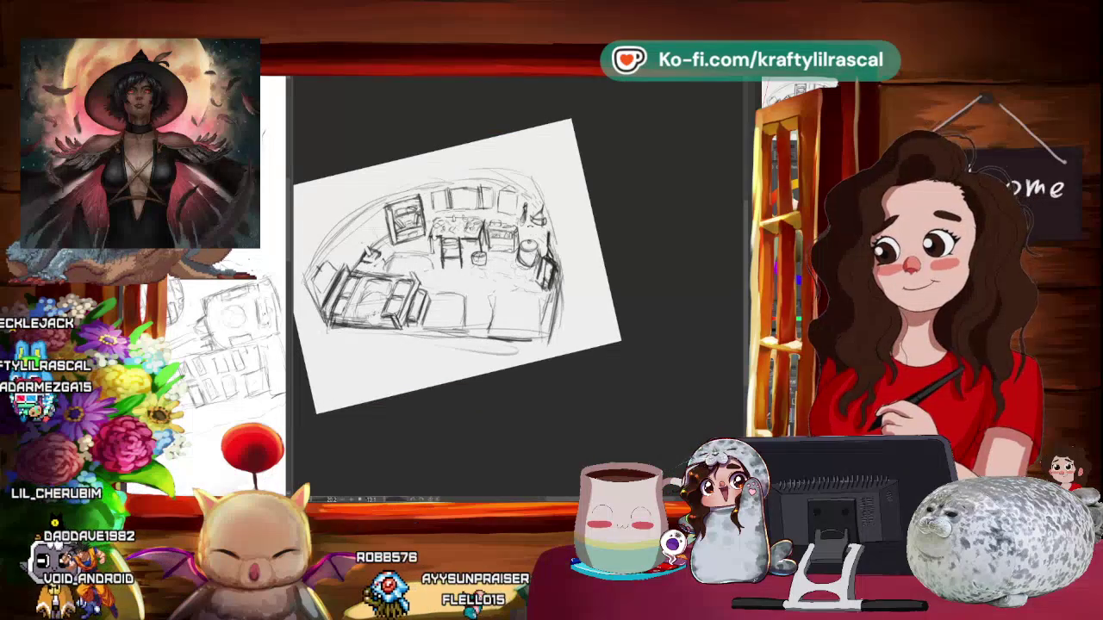
drag(534, 215, 517, 258)
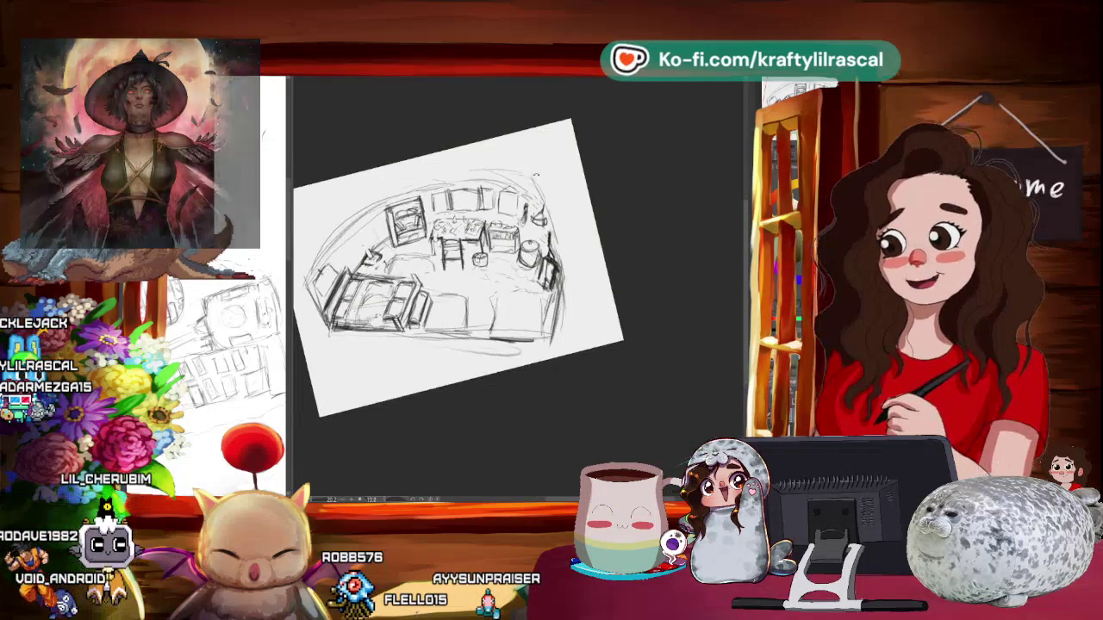
key(ctrl+shift+0)
- Rotate the view counter-clockwise and zoom in on the table, stool and lidded pot
drag(588, 294, 635, 232)
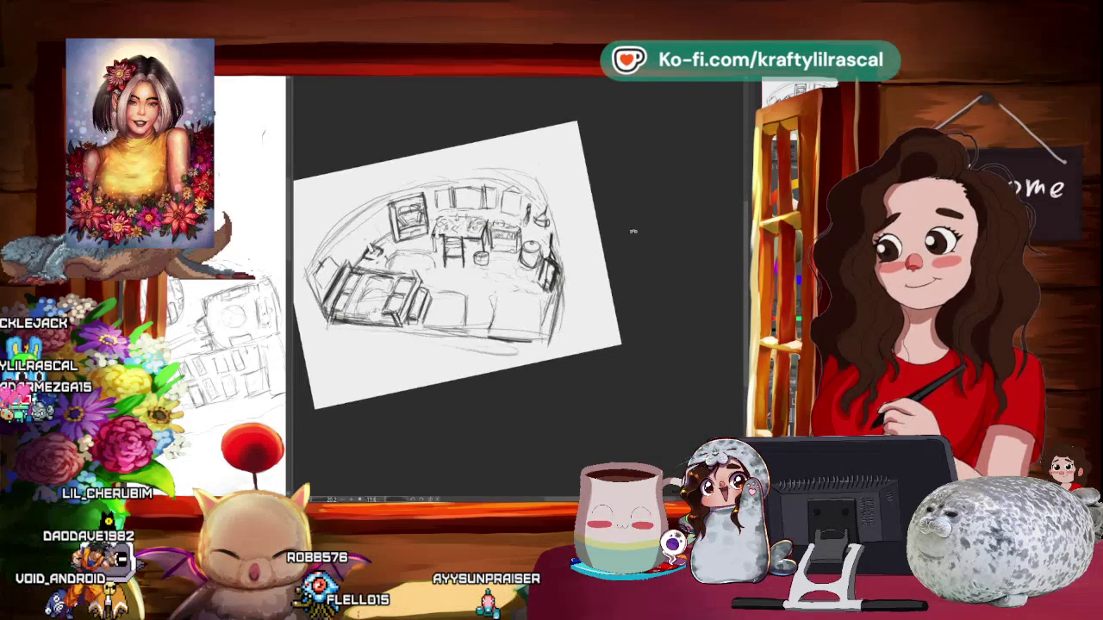
scroll(474, 275, up, 3)
mouse_move(491, 259)
mouse_down()
mouse_move(474, 293)
mouse_move(483, 259)
mouse_move(512, 314)
mouse_up()
scroll(500, 284, up, 5)
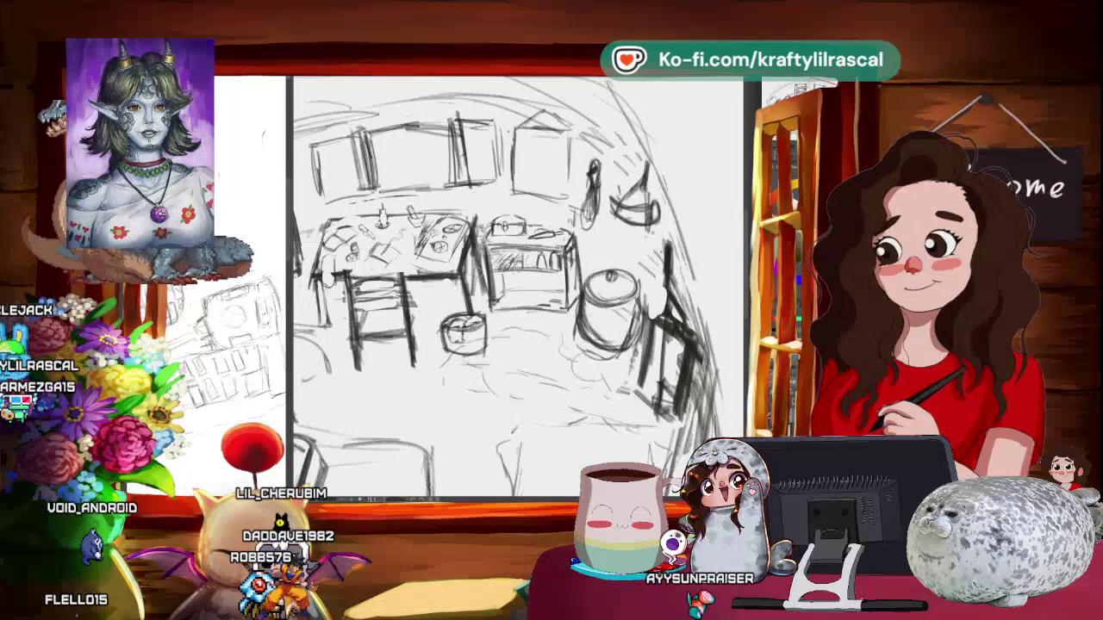
- Rotate the selected room sketch slightly, commit it with Enter, then level the page view
scroll(504, 288, down, 3)
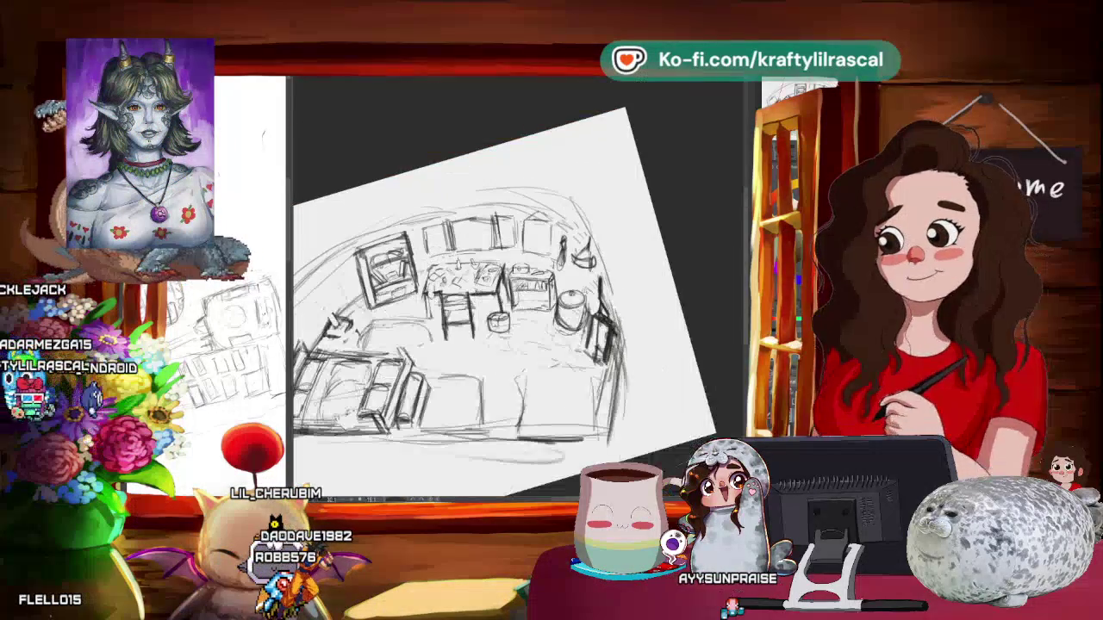
scroll(504, 289, up, 2)
scroll(504, 289, up, 2)
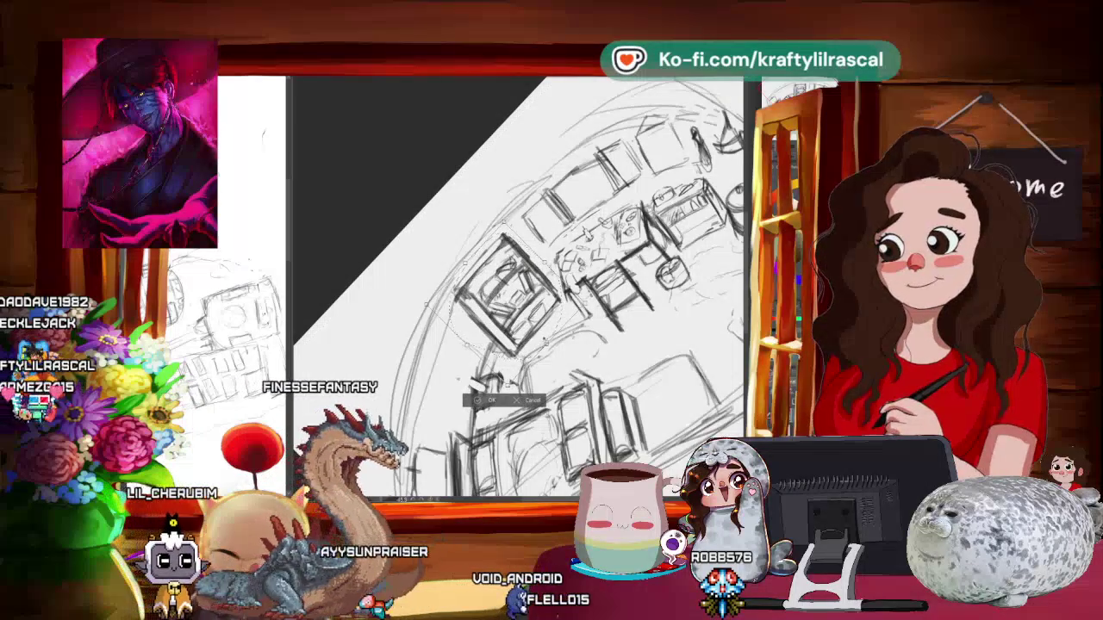
drag(561, 259, 552, 250)
key(Return)
scroll(517, 293, down, 3)
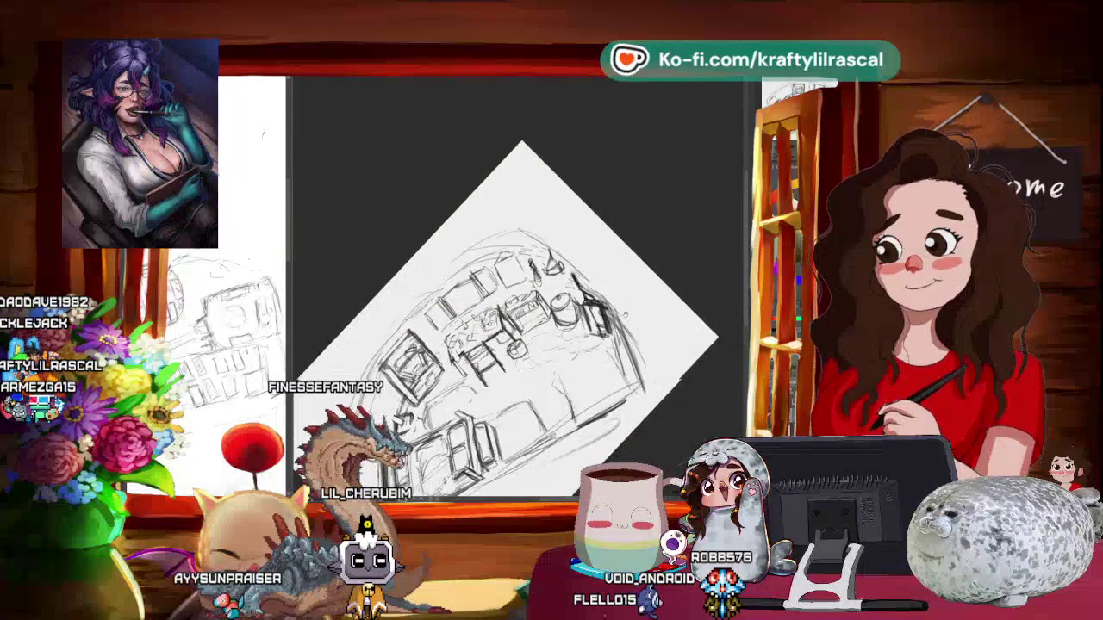
drag(637, 457, 687, 364)
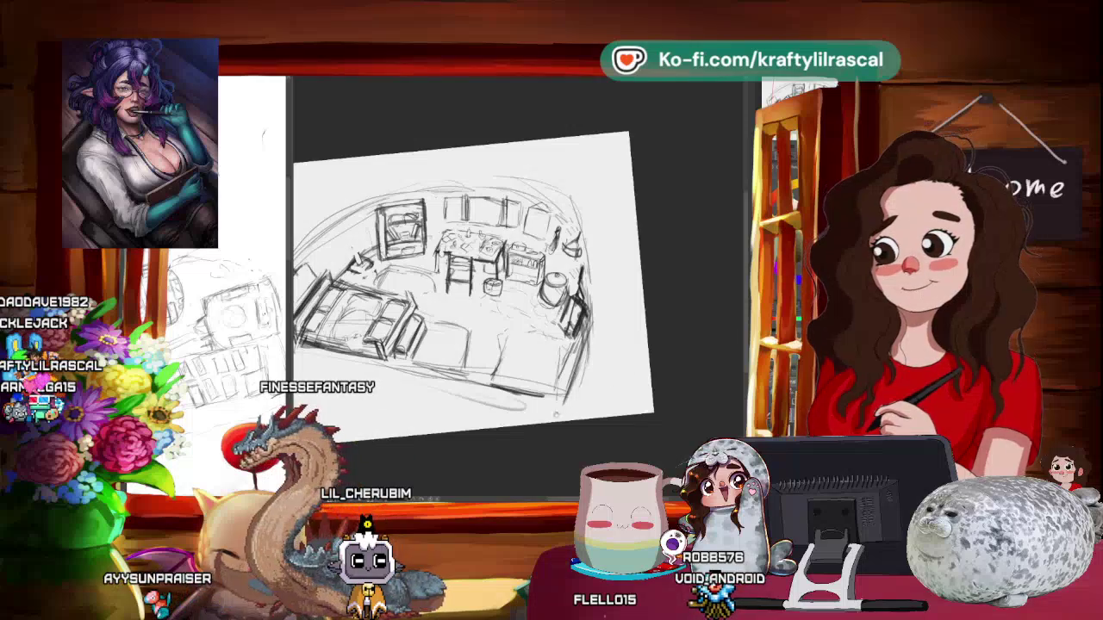
- Ease the page view to a gentler tilt and zoom in until the sketch fills the canvas
scroll(647, 357, up, 1)
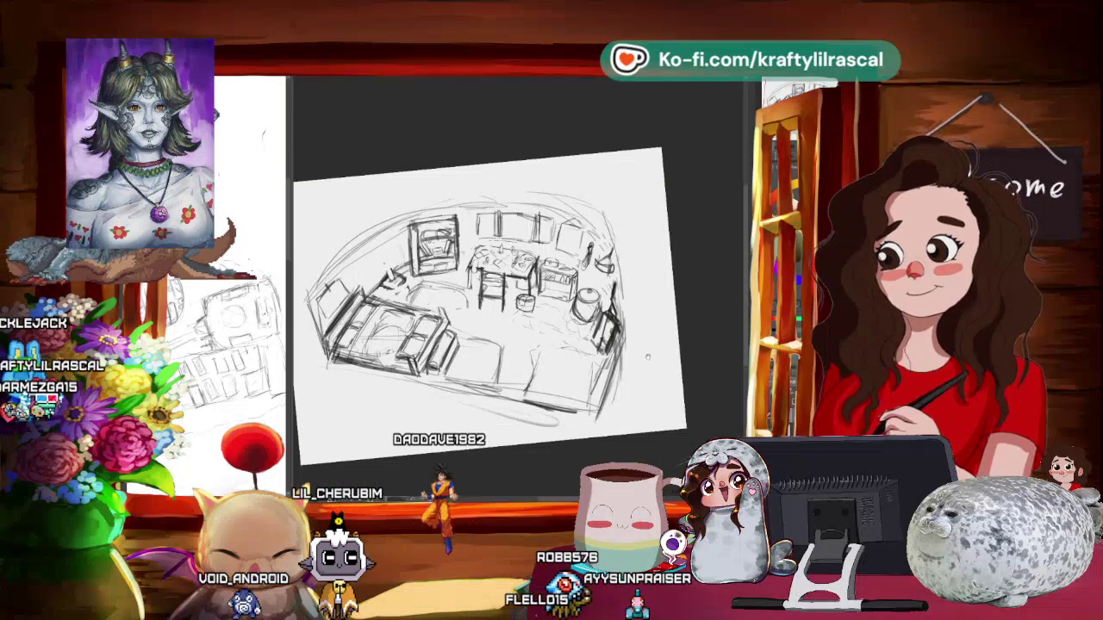
drag(647, 356, 633, 338)
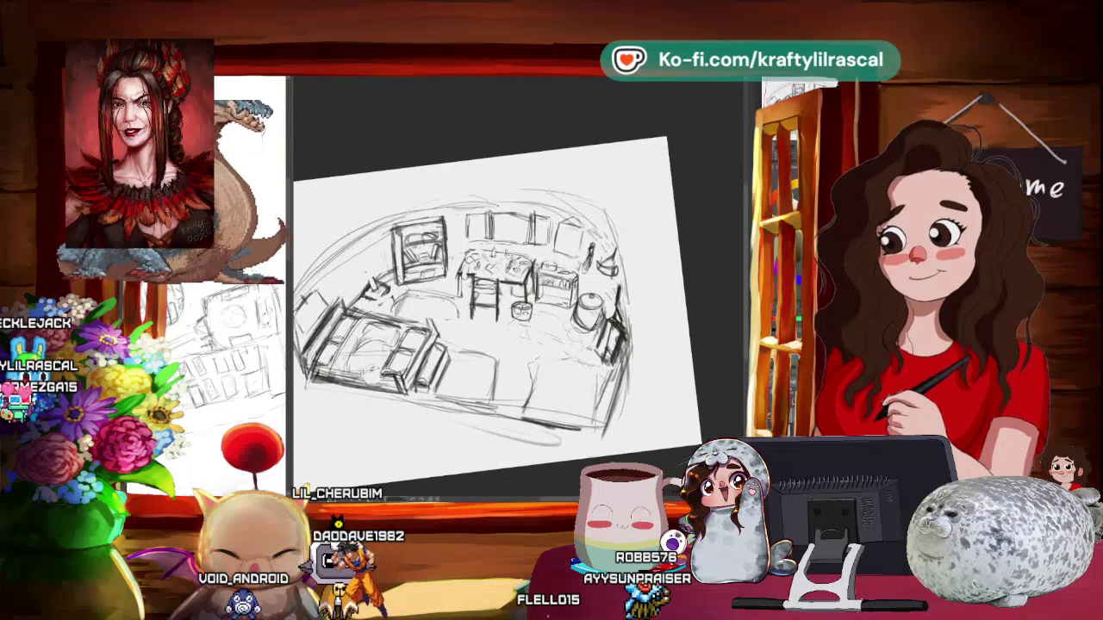
scroll(482, 302, up, 3)
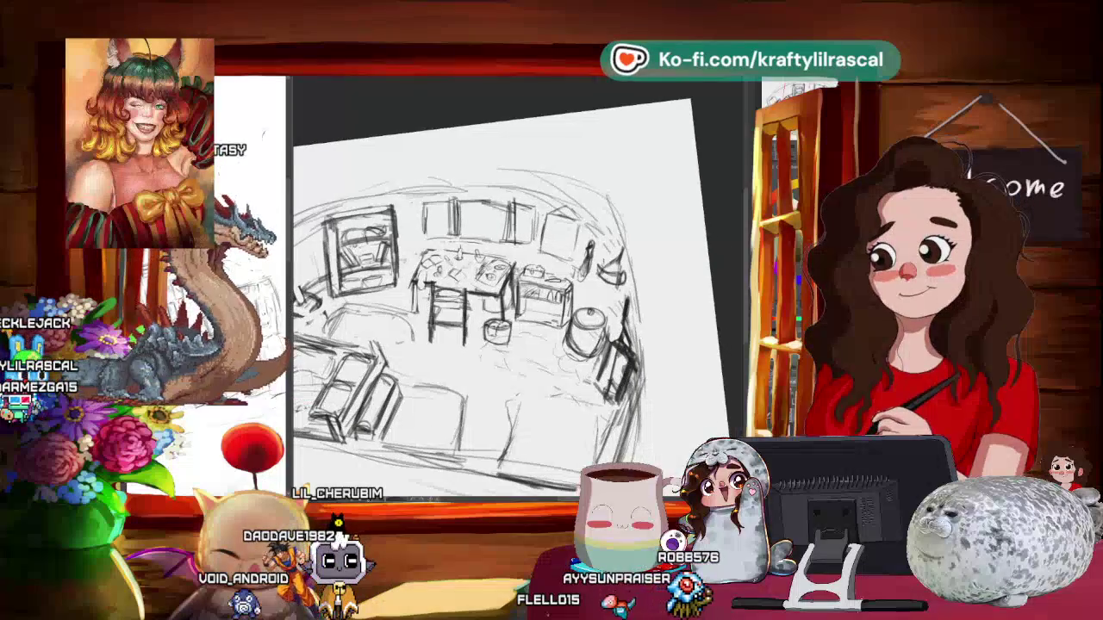
- Tilt and pan the view across the back-wall table area, then zoom out to the whole page
mouse_move(603, 362)
mouse_down()
mouse_move(517, 285)
mouse_move(558, 334)
mouse_up()
scroll(517, 284, up, 2)
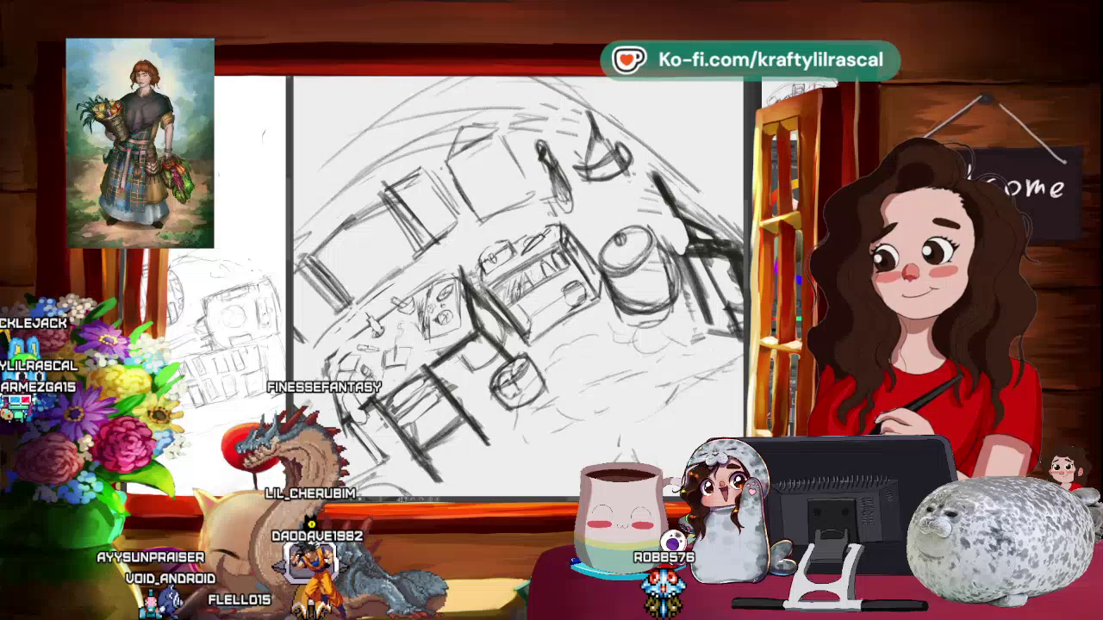
drag(517, 285, 466, 267)
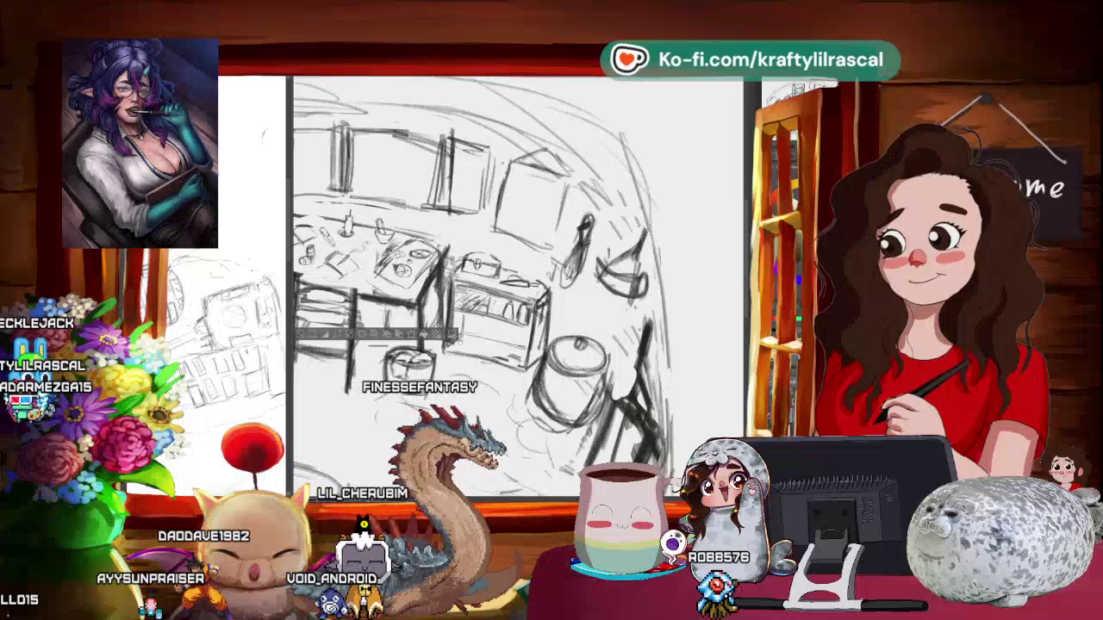
mouse_move(517, 284)
mouse_down()
mouse_move(474, 302)
mouse_move(508, 293)
mouse_move(482, 310)
mouse_move(535, 297)
mouse_up()
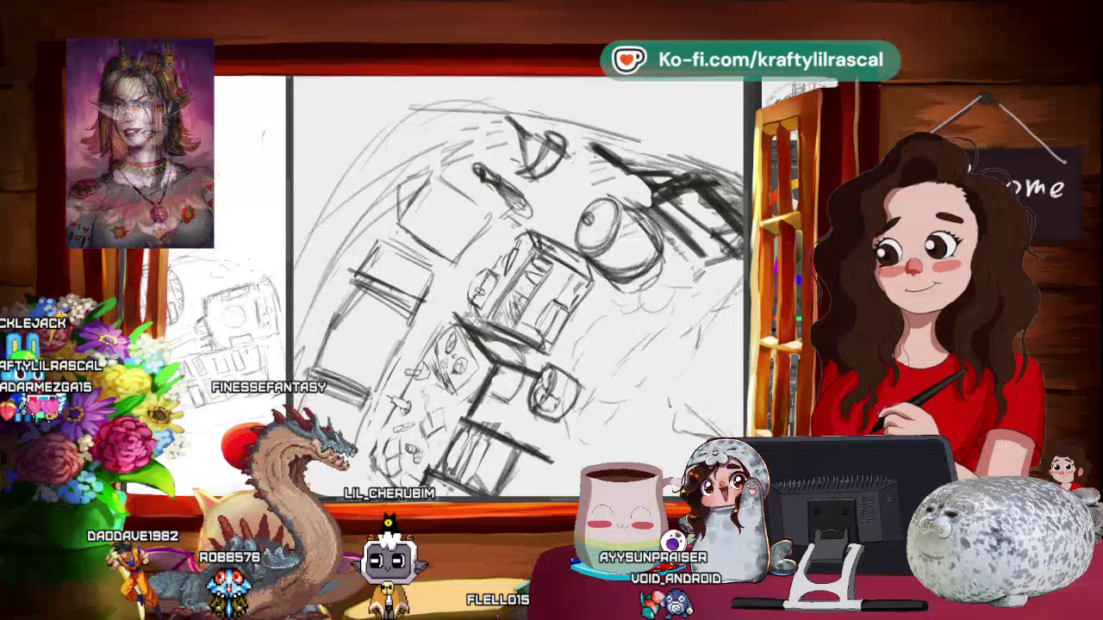
drag(517, 285, 623, 330)
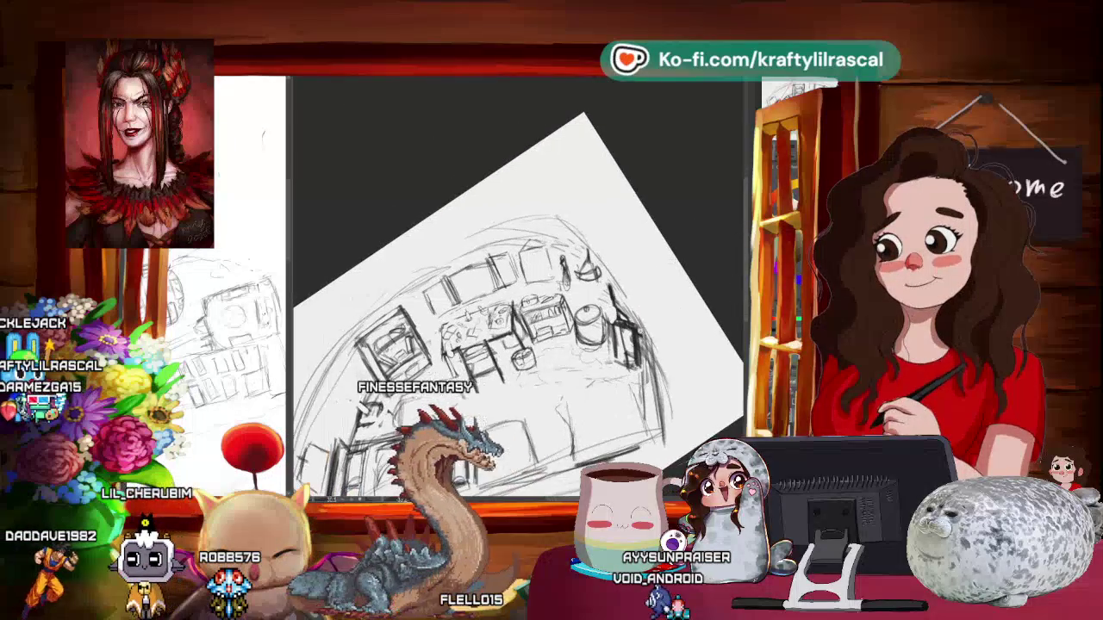
- Zoom and rotate the page view around the bed and shelves, zooming out with Ctrl+minus
drag(623, 330, 586, 310)
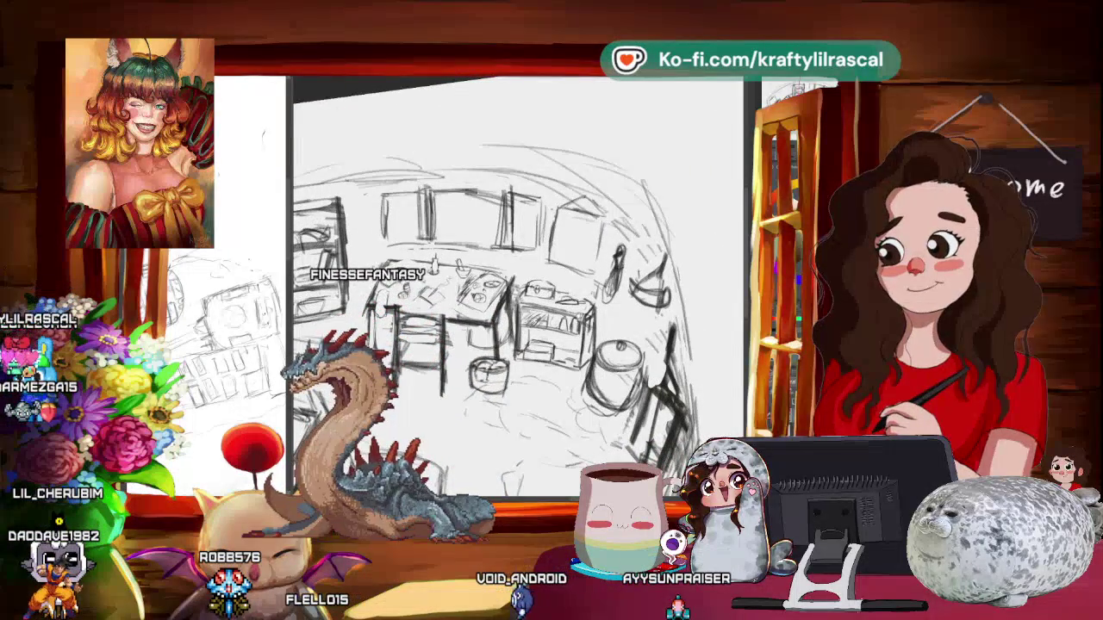
drag(586, 310, 551, 345)
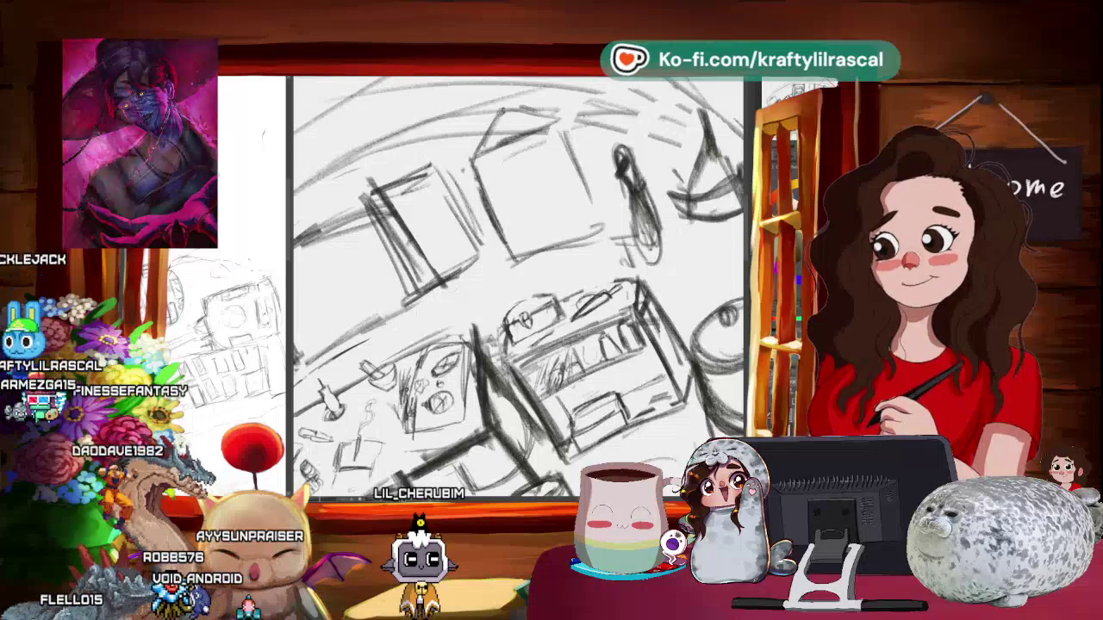
key(ctrl+minus)
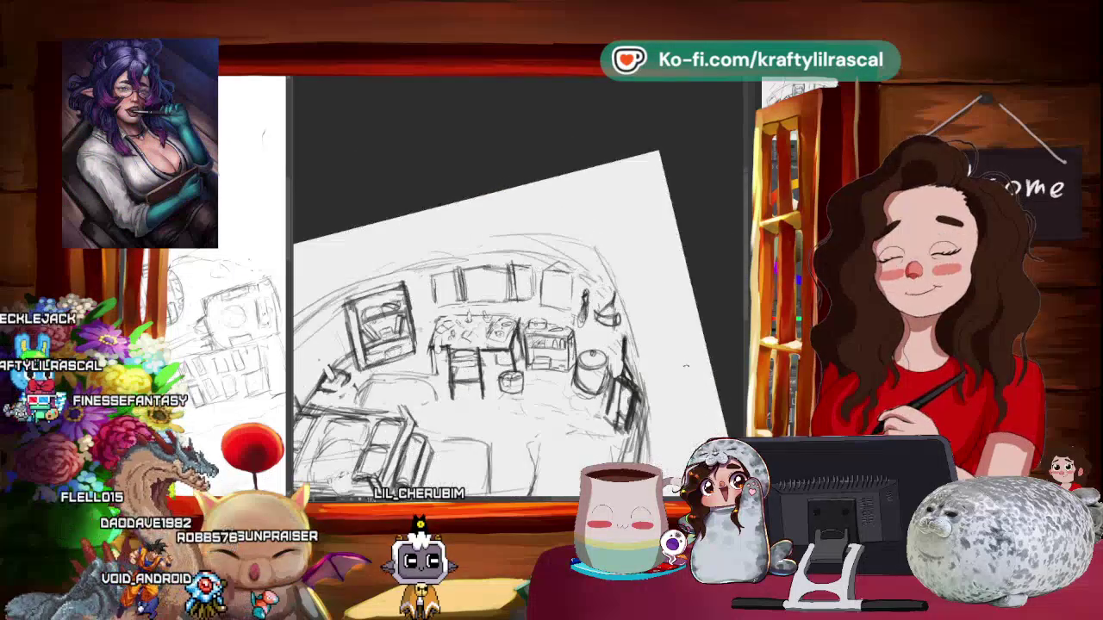
drag(603, 216, 655, 328)
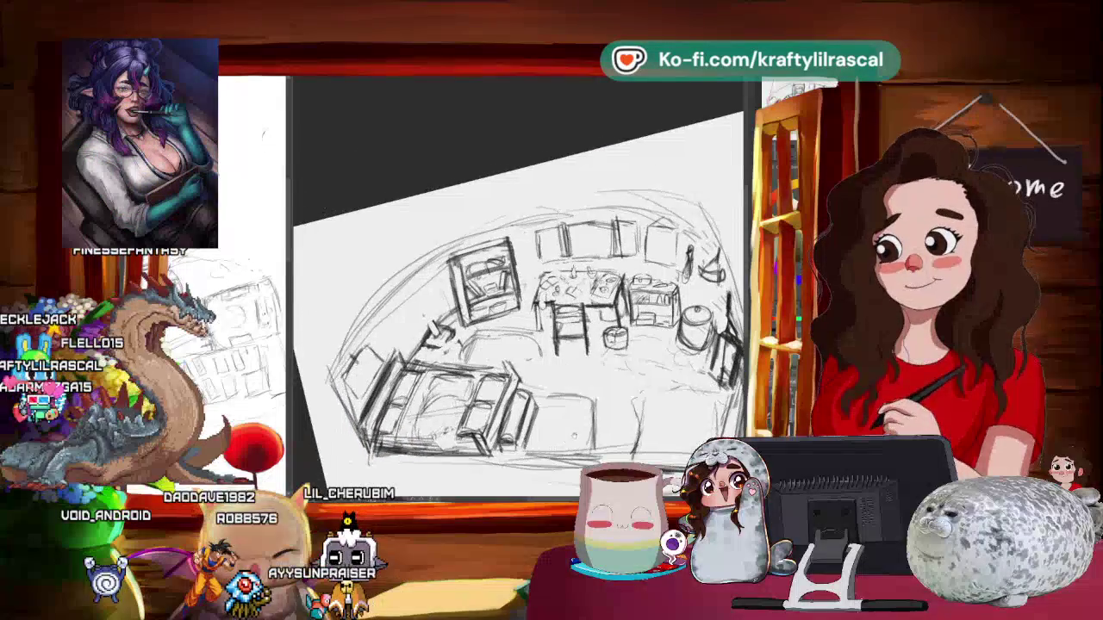
drag(655, 327, 603, 215)
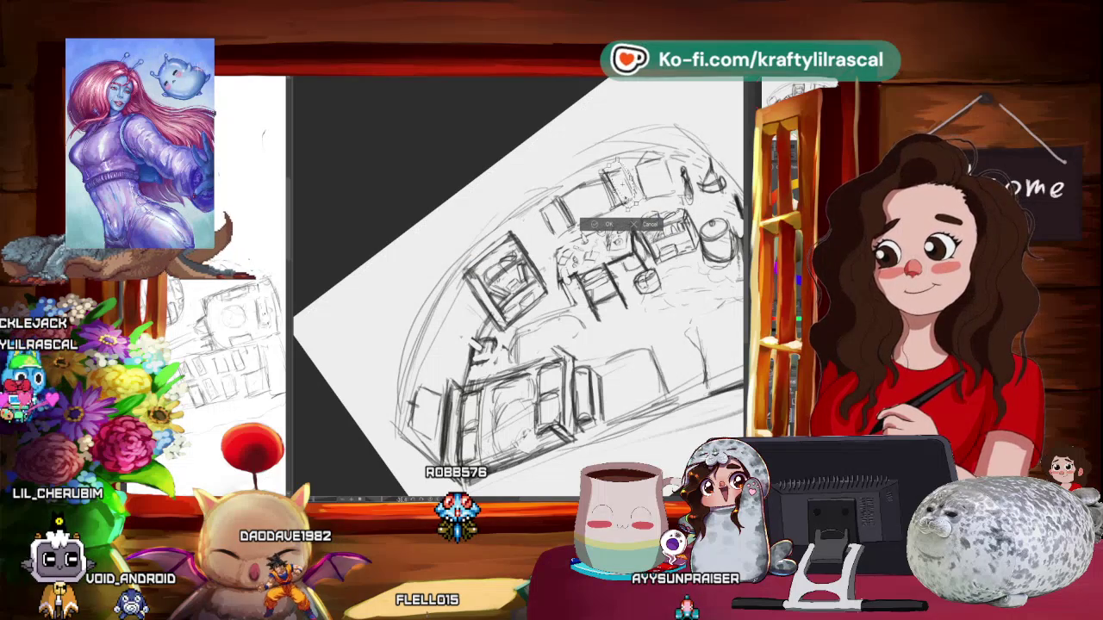
- Confirm the back-wall shelf transform, then zoom and rotate the page nearly level to review it
click(628, 220)
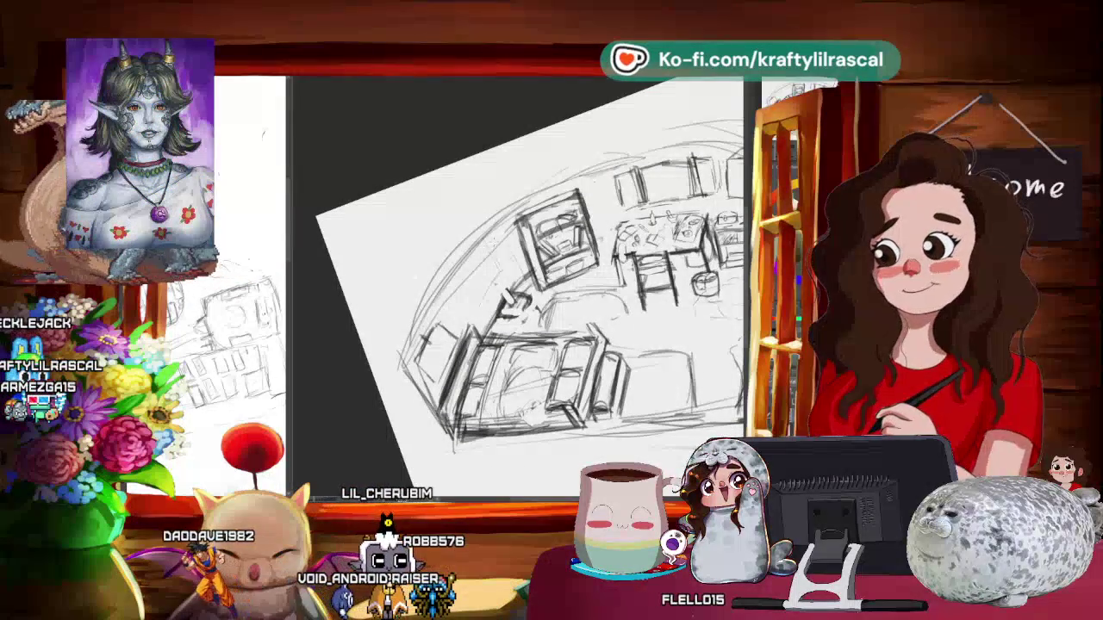
scroll(532, 287, down, 2)
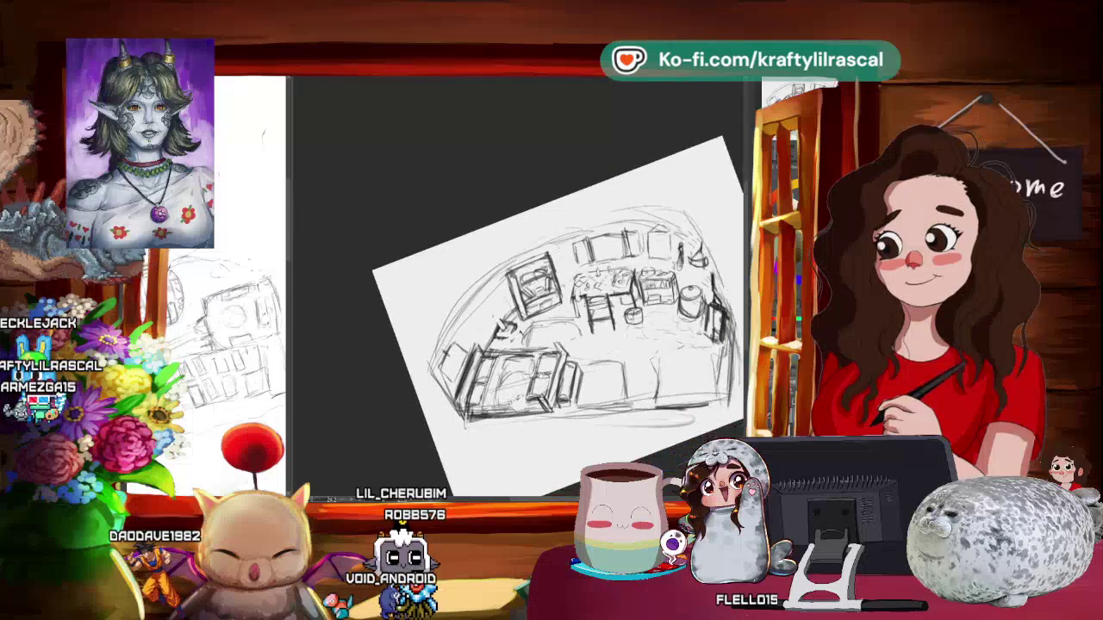
drag(560, 293, 483, 302)
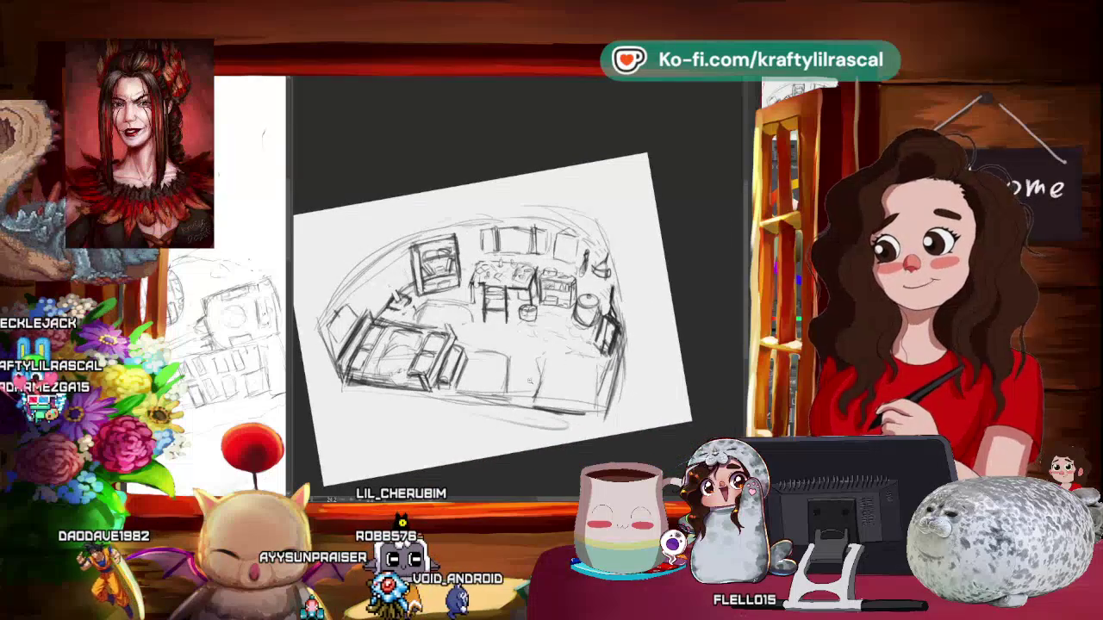
scroll(529, 380, up, 2)
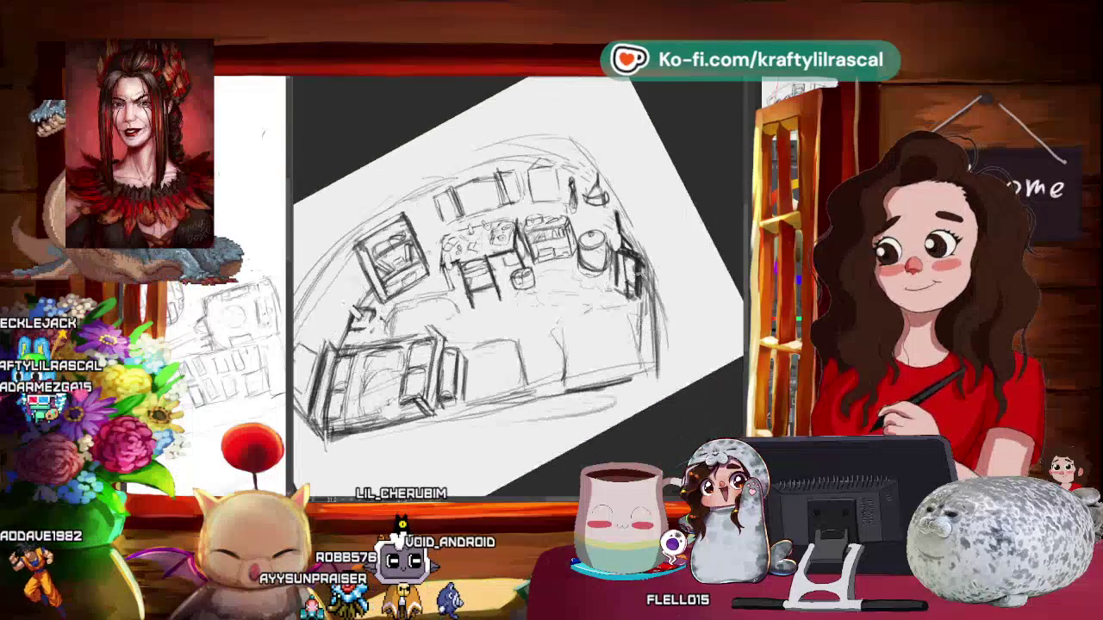
scroll(517, 285, up, 3)
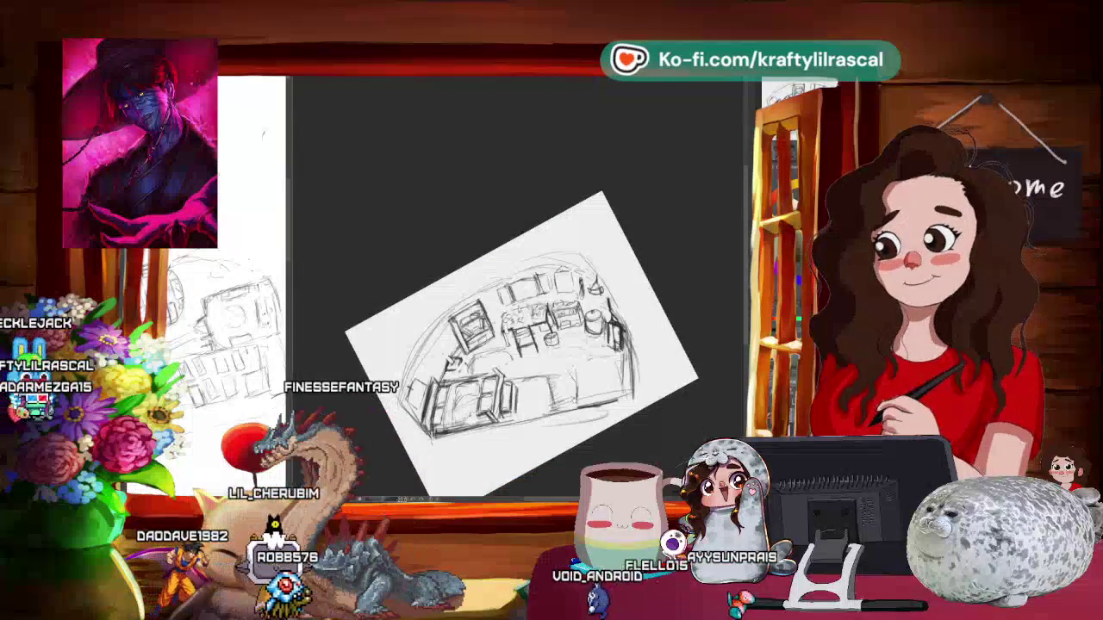
mouse_move(697, 374)
mouse_down()
mouse_move(610, 381)
mouse_move(620, 324)
mouse_up()
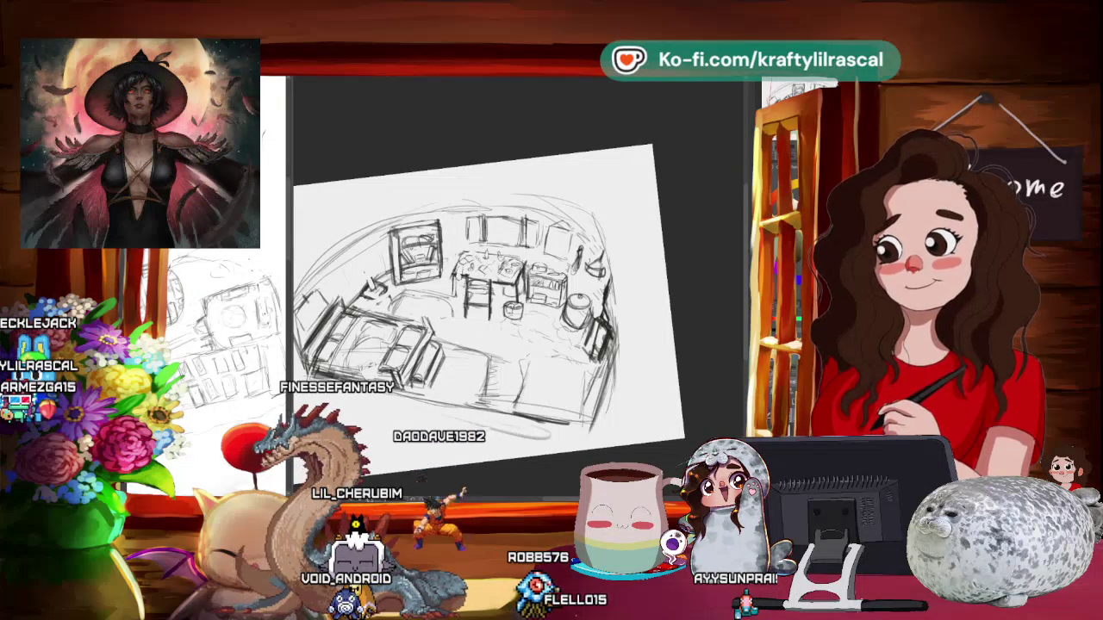
- Commit the pending transform with Enter while zooming around the right-hand wall
scroll(498, 306, up, 2)
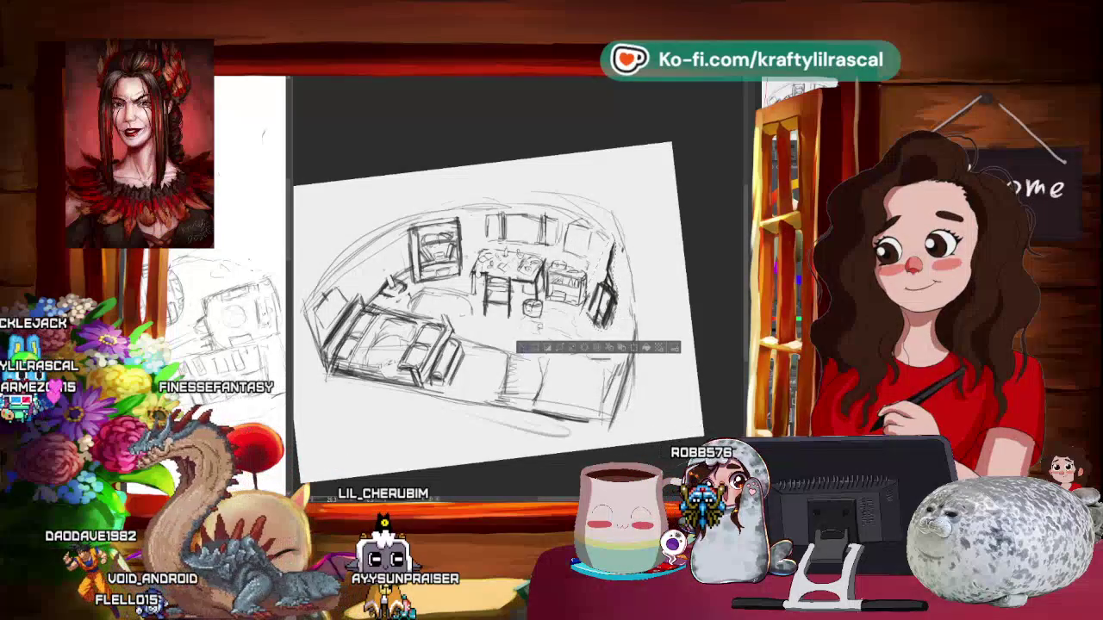
key(Return)
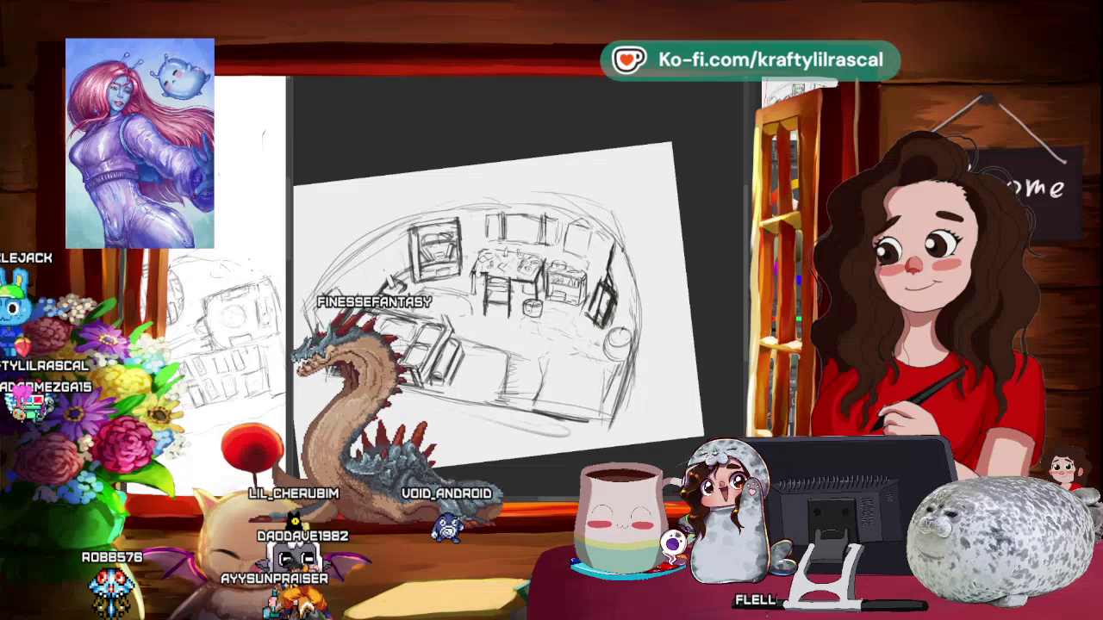
scroll(499, 293, down, 2)
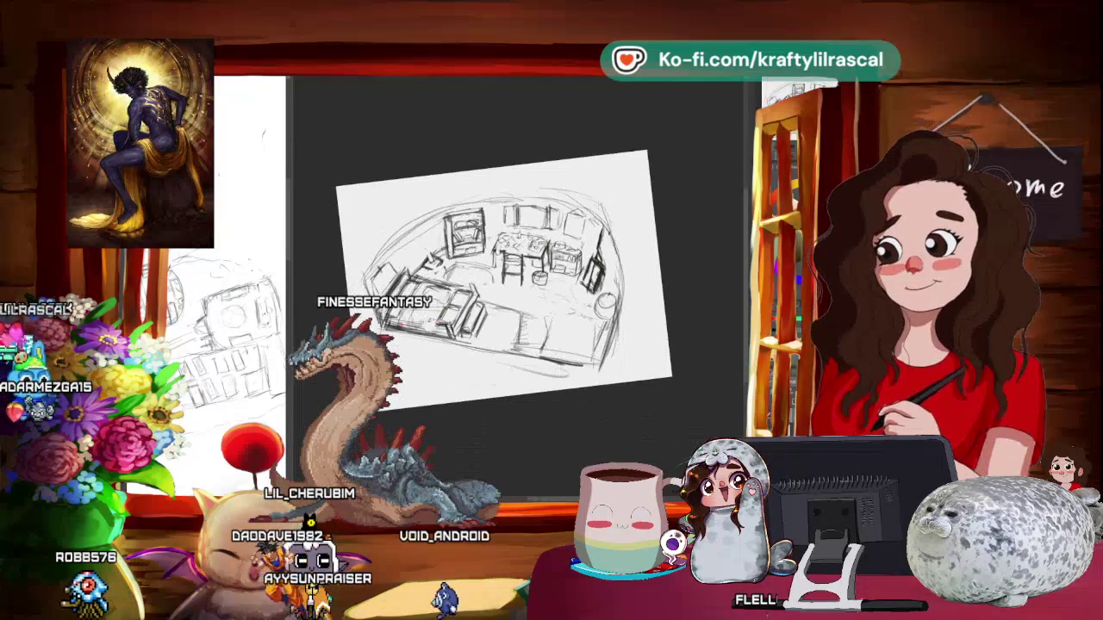
- Zoom in and rotate the page clockwise toward the window on the right wall
scroll(504, 276, up, 1)
scroll(504, 275, up, 1)
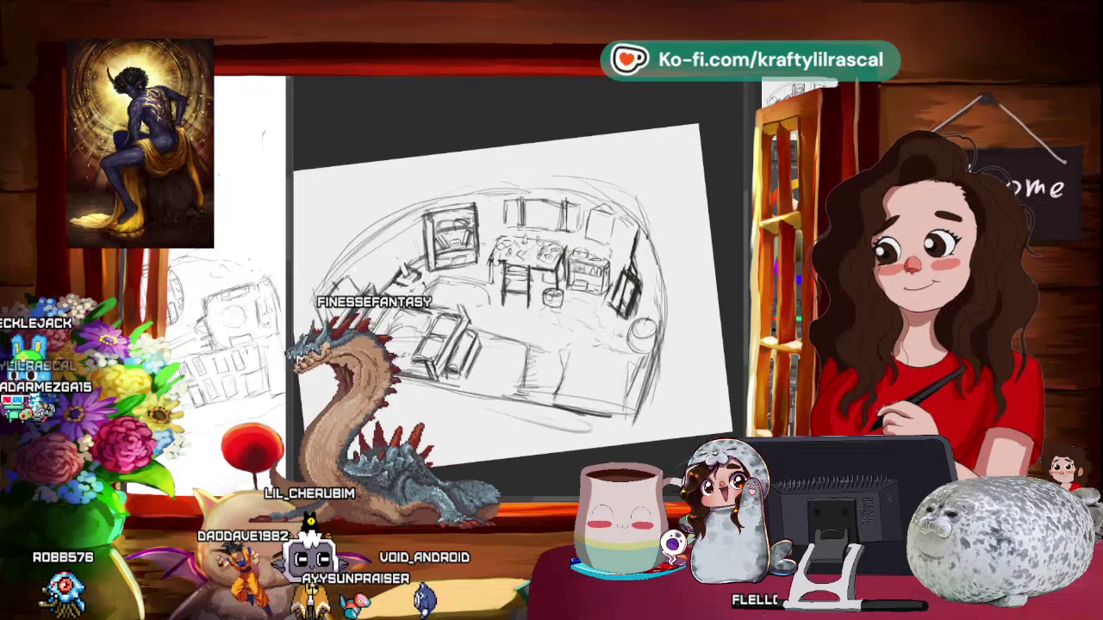
scroll(504, 275, up, 2)
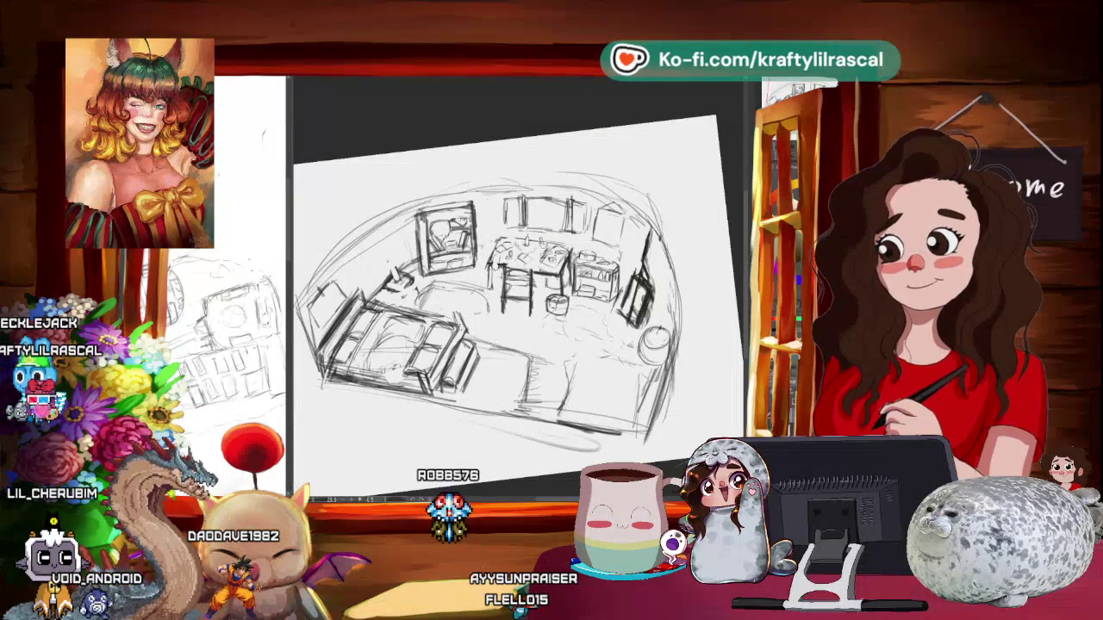
drag(517, 284, 586, 241)
scroll(517, 284, up, 3)
drag(517, 285, 565, 245)
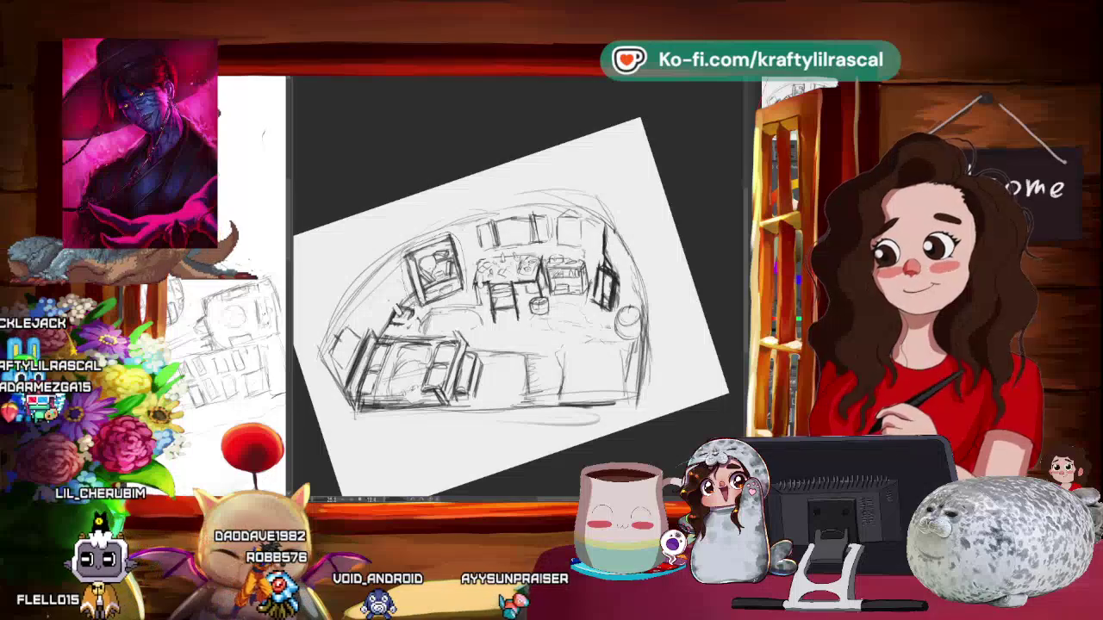
- Transform the selected round window and apply it, then zoom to review its placement
click(468, 326)
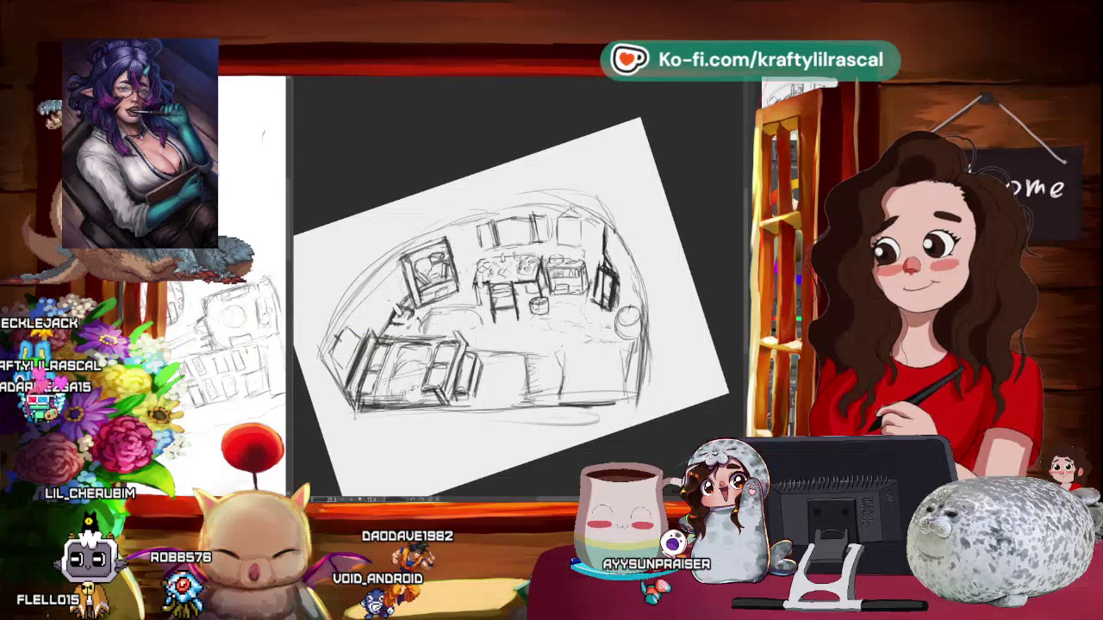
click(560, 236)
scroll(663, 192, down, 3)
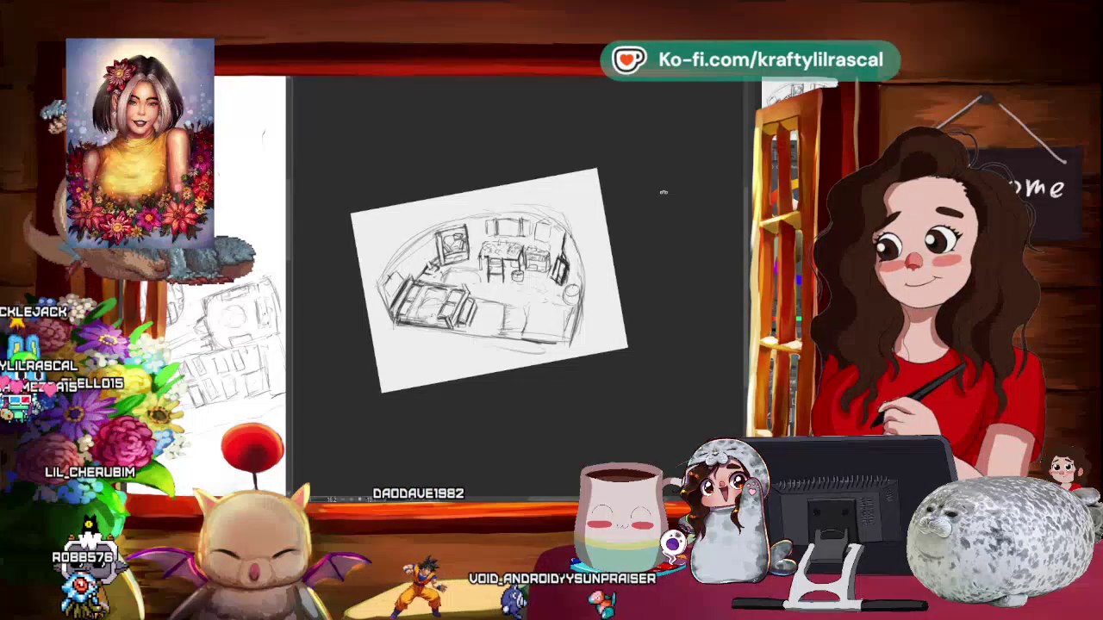
scroll(651, 278, up, 2)
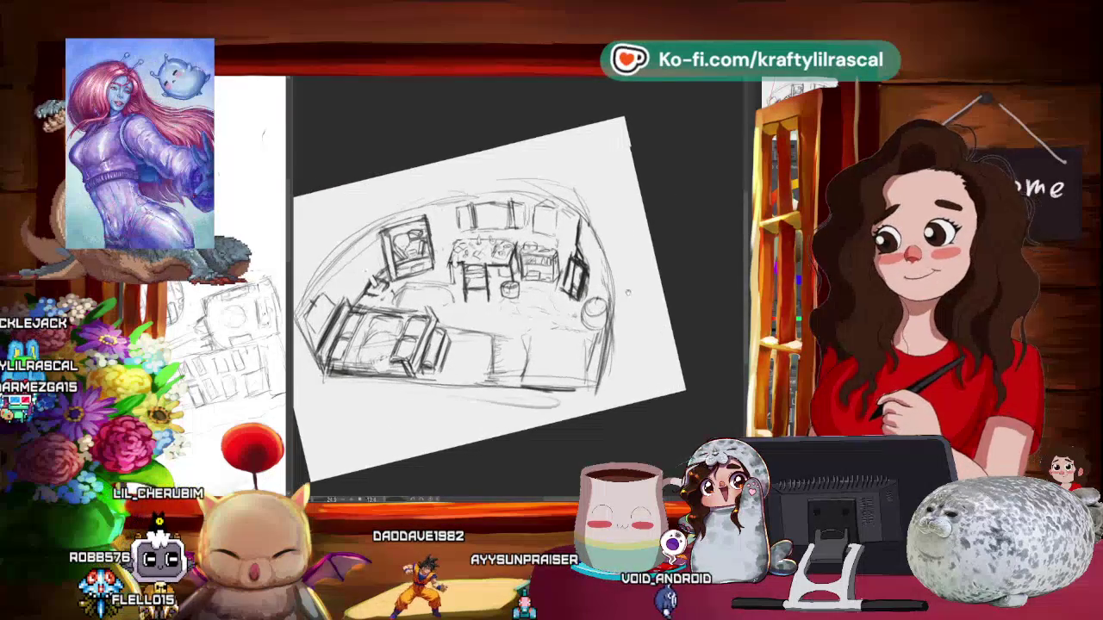
scroll(652, 278, up, 2)
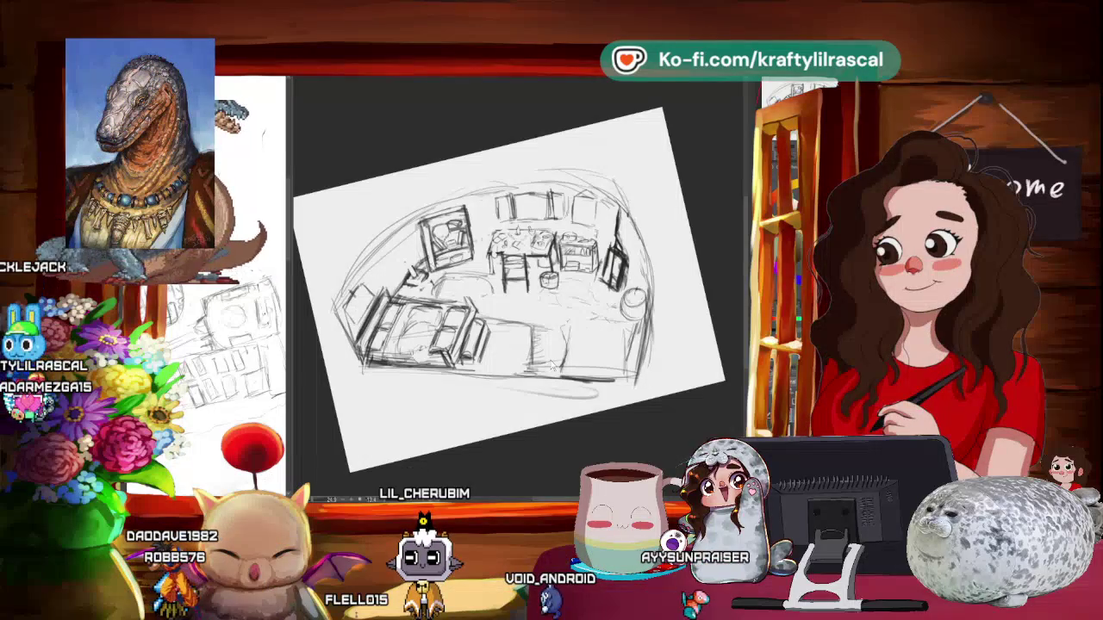
scroll(555, 374, down, 2)
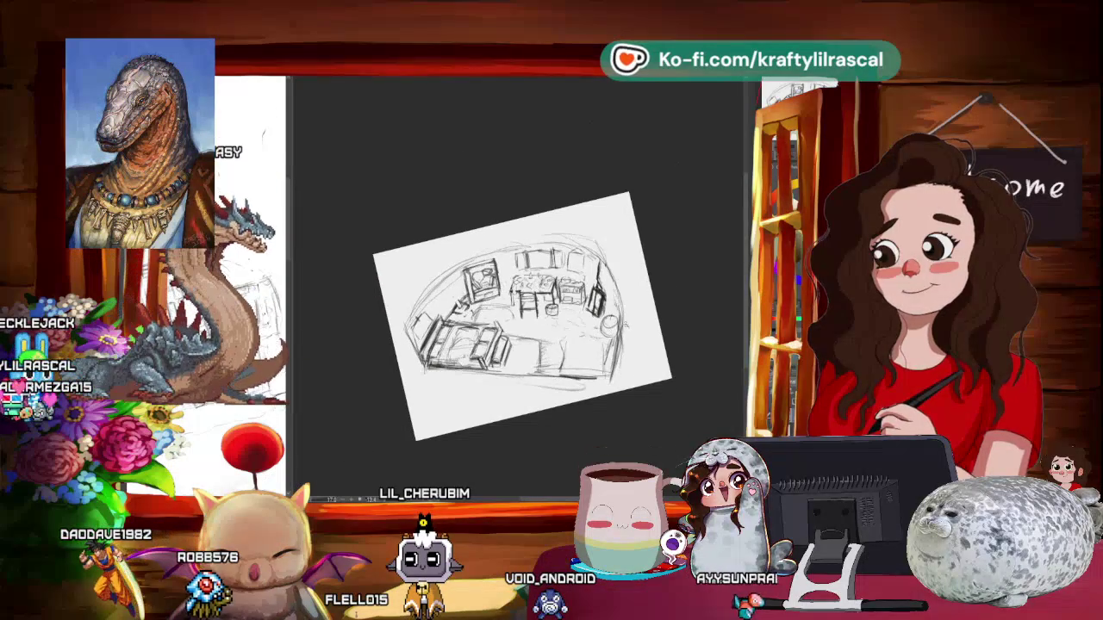
scroll(516, 357, up, 3)
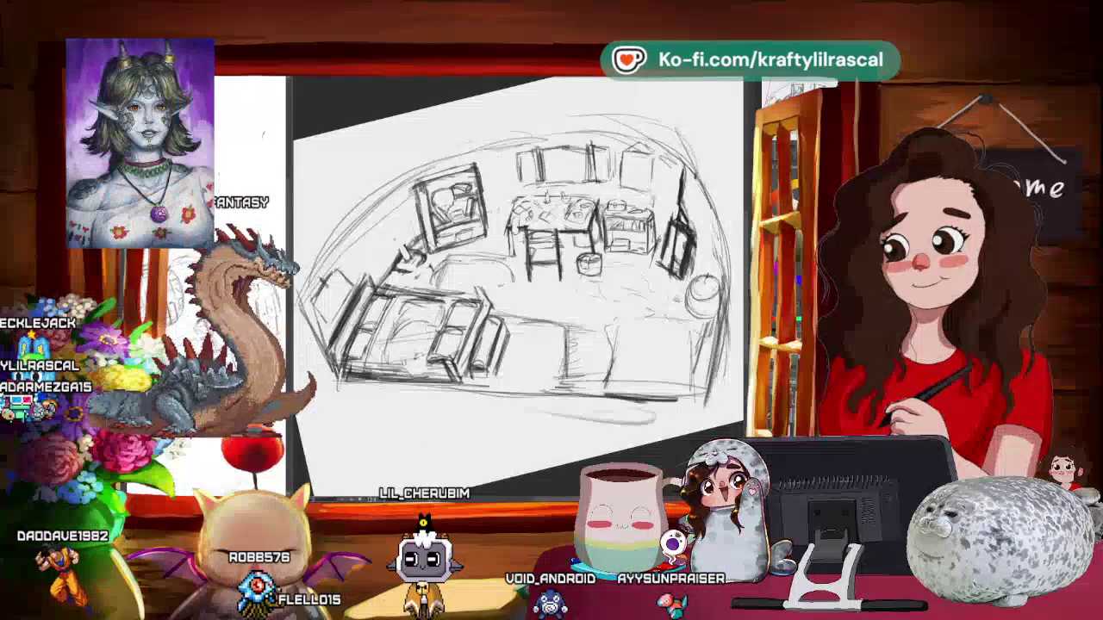
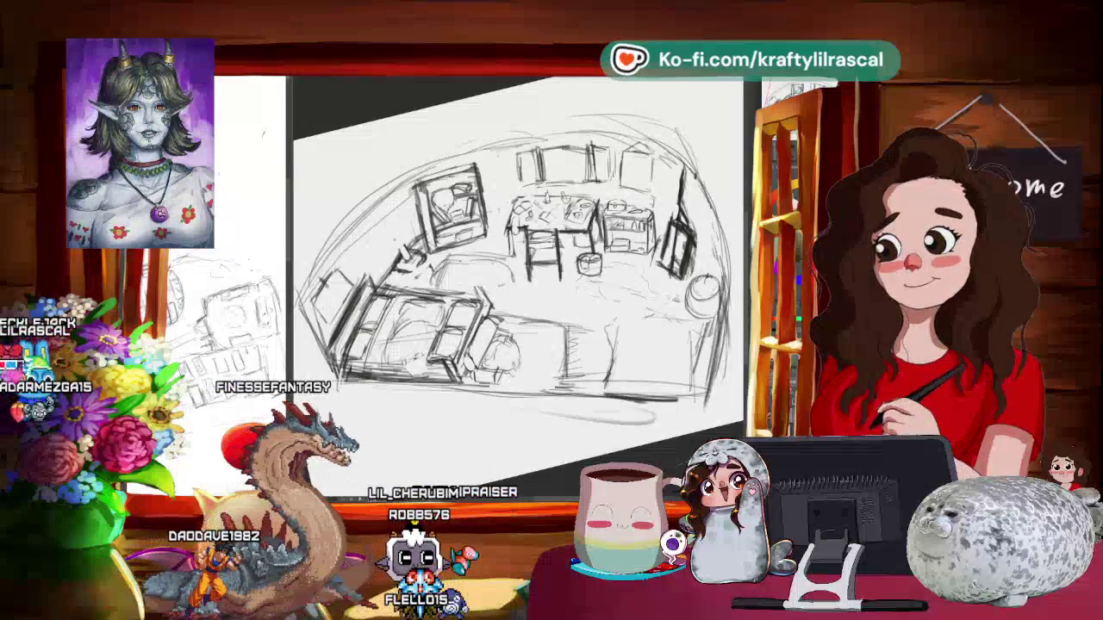
- Zoom out, reset the canvas rotation and pan until the whole room sketch sits level in view
scroll(517, 258, down, 3)
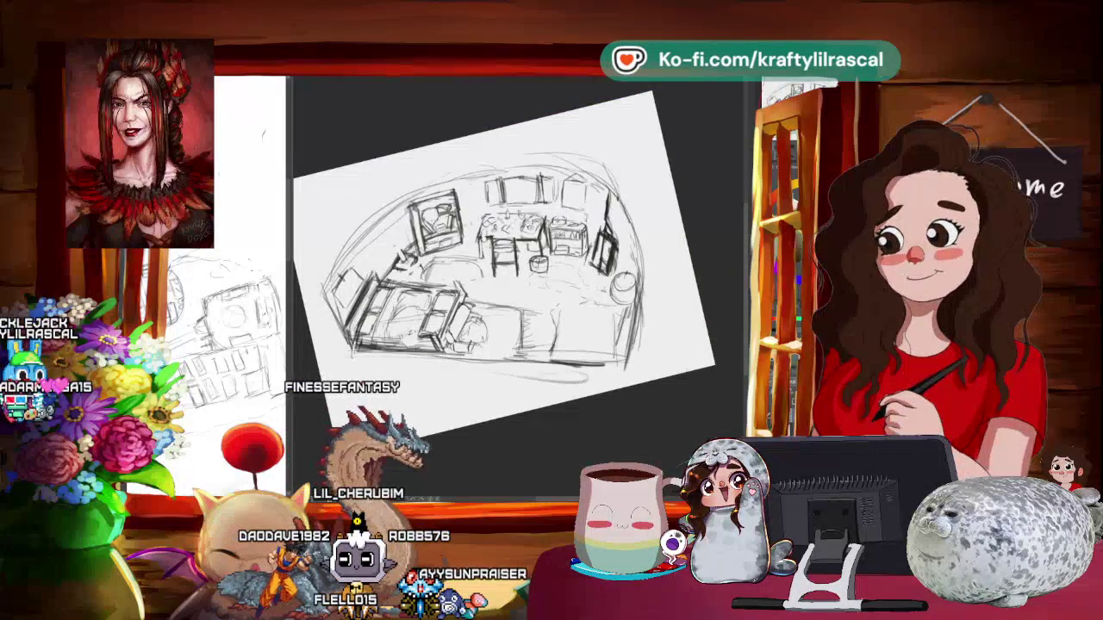
key(5)
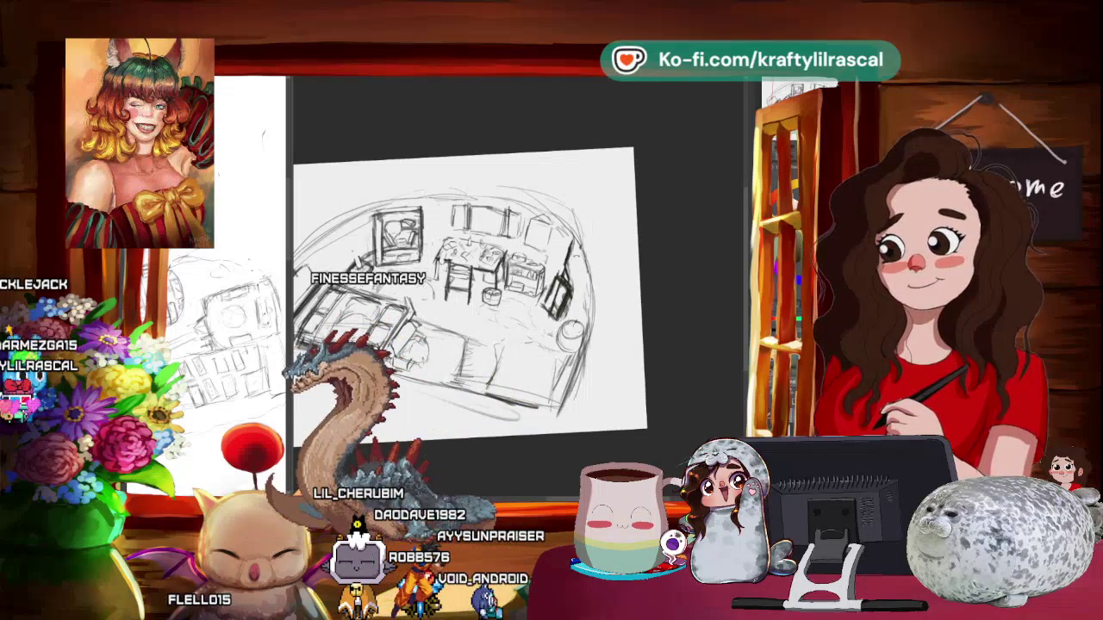
scroll(470, 301, up, 3)
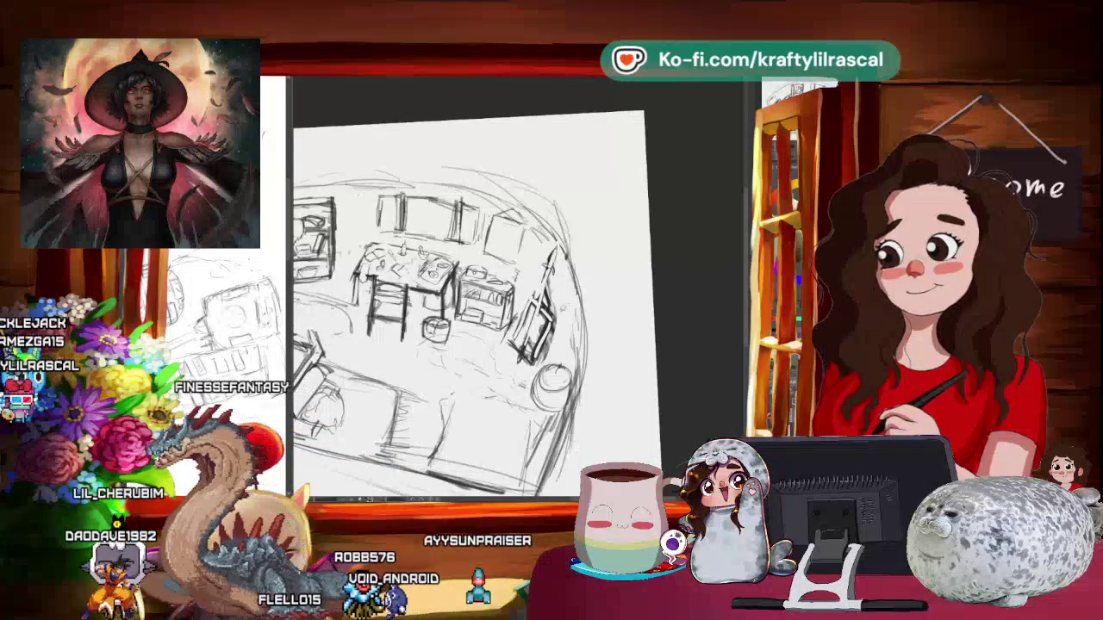
drag(405, 259, 466, 284)
drag(465, 328, 487, 328)
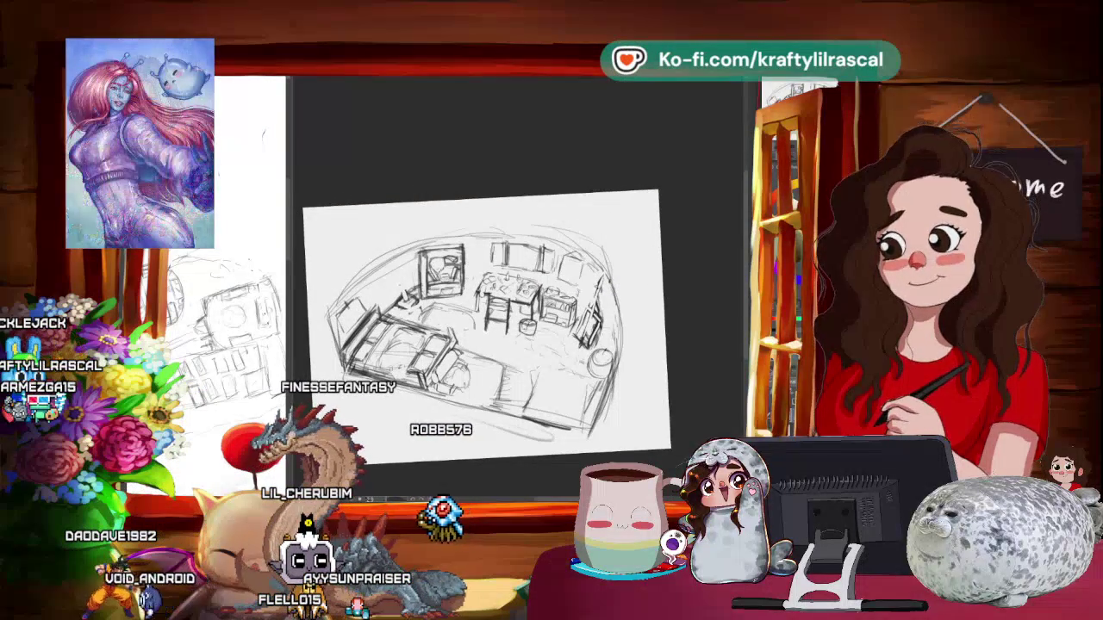
scroll(709, 312, down, 2)
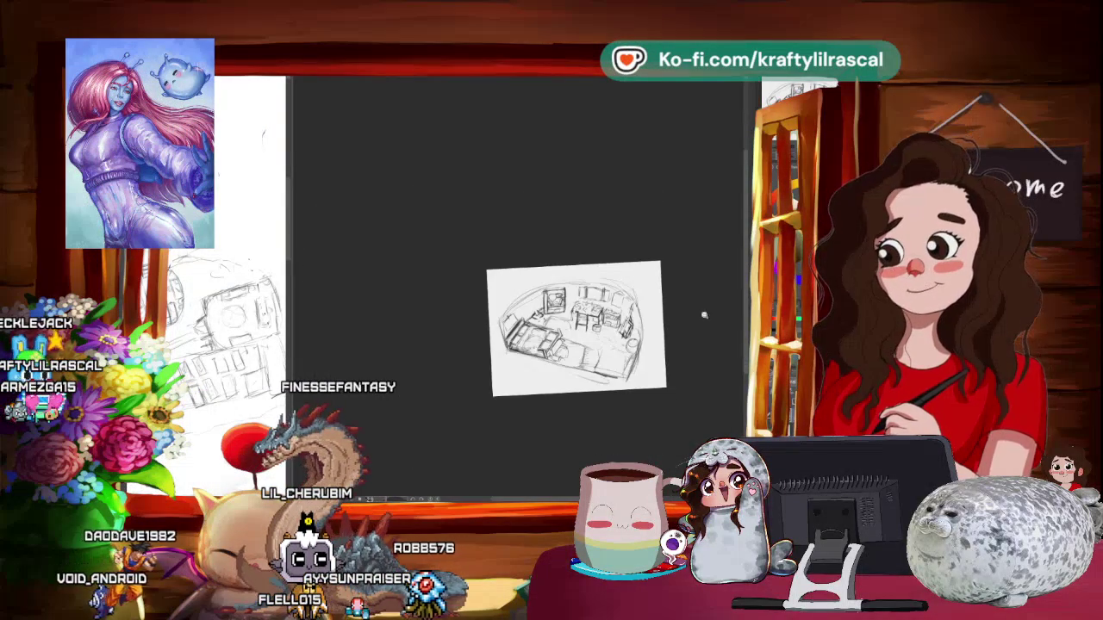
scroll(709, 312, up, 3)
scroll(517, 284, up, 2)
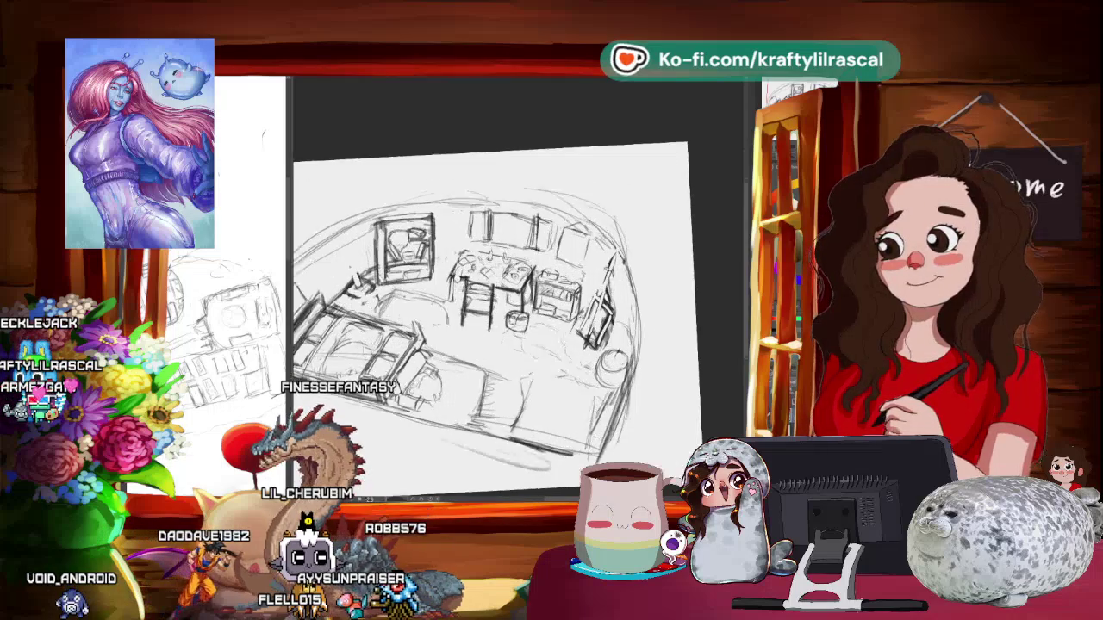
scroll(517, 284, up, 2)
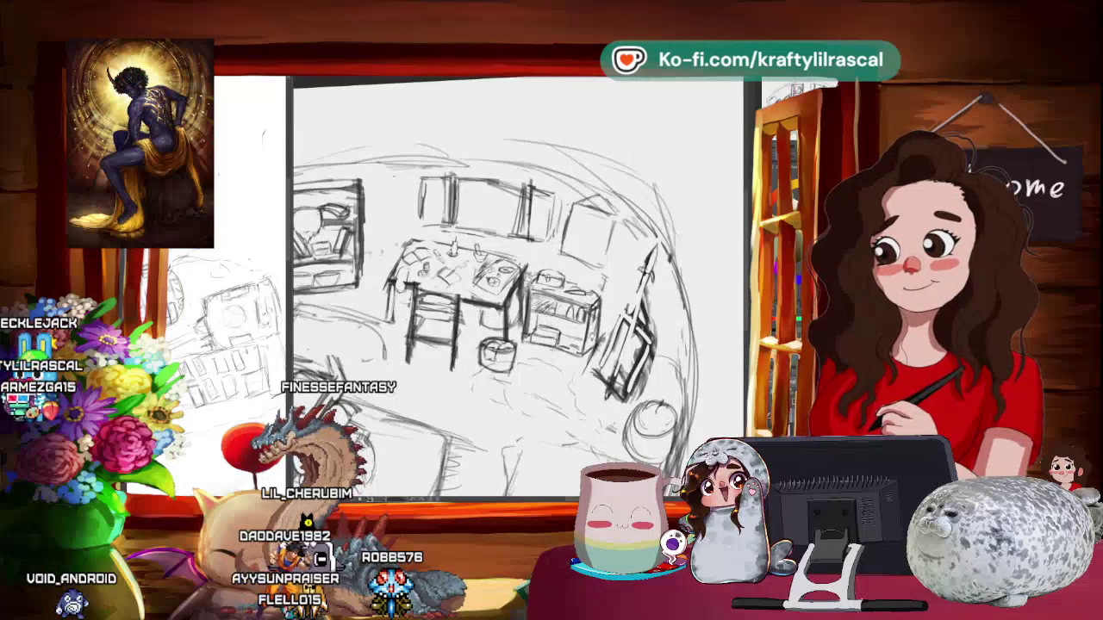
scroll(517, 284, up, 2)
scroll(517, 285, down, 2)
scroll(480, 311, up, 1)
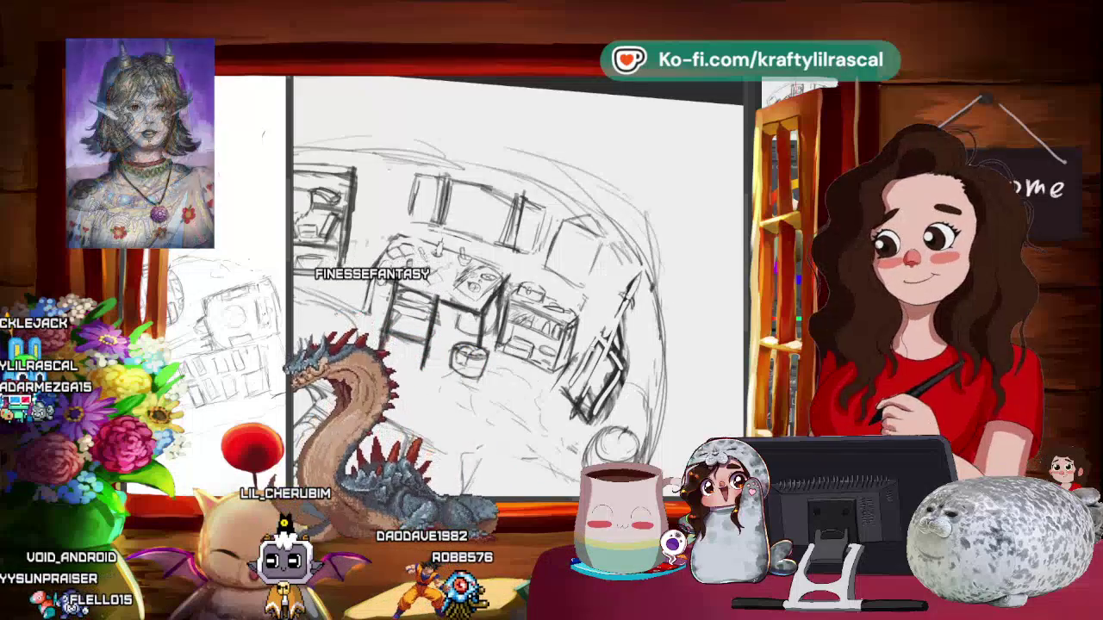
scroll(497, 327, down, 3)
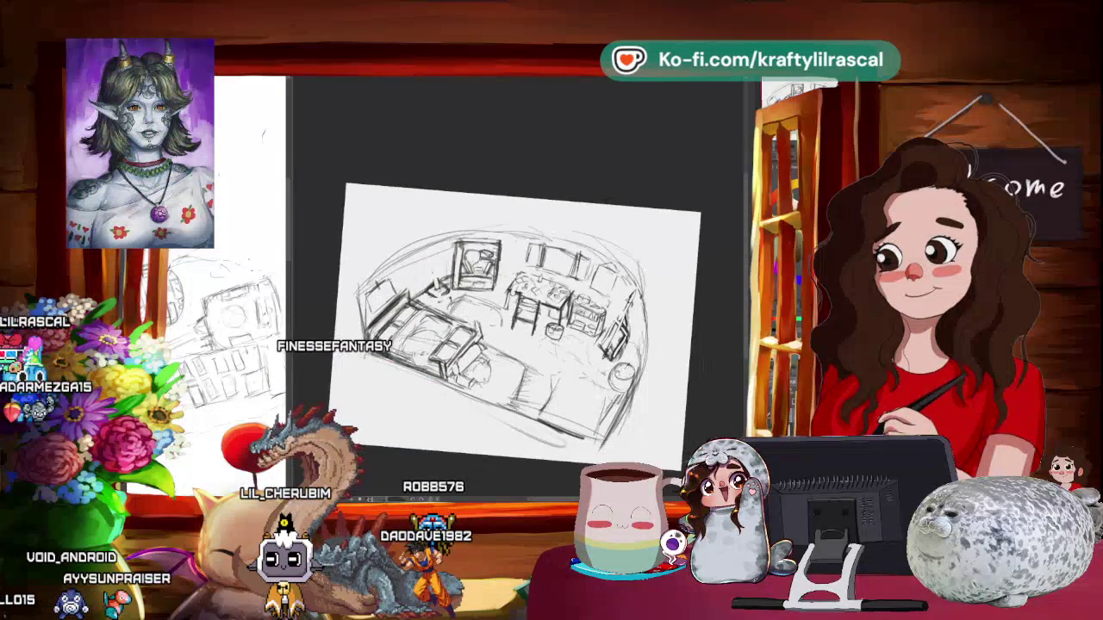
scroll(512, 328, down, 2)
drag(649, 348, 659, 376)
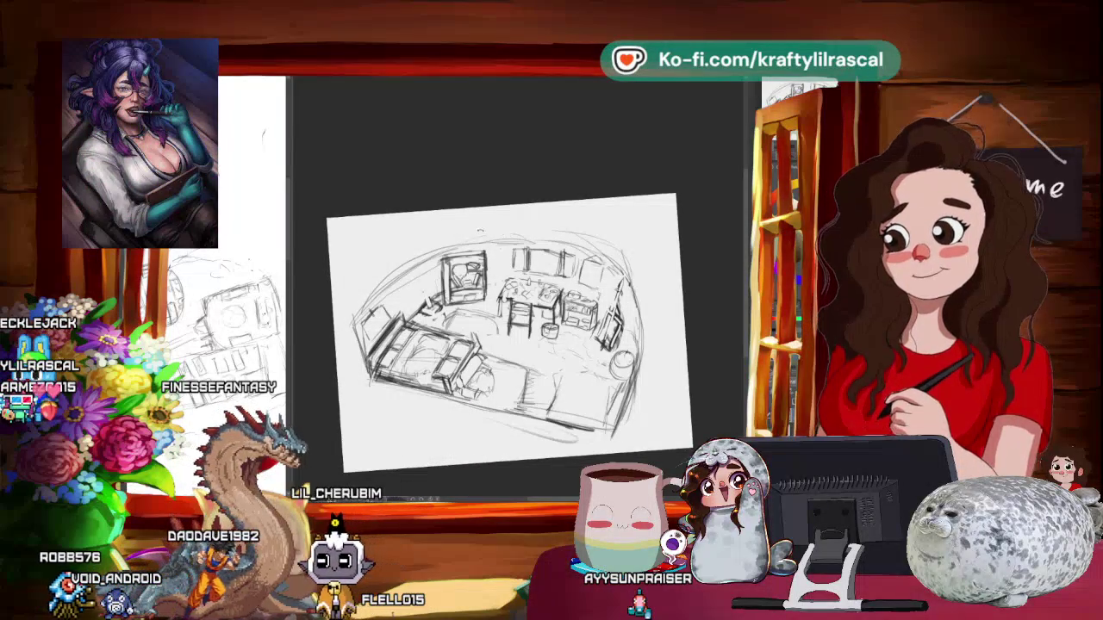
- Zoom in on the sketch and reset the canvas rotation to level
scroll(526, 336, up, 2)
scroll(525, 336, up, 2)
scroll(526, 336, up, 2)
scroll(525, 336, up, 1)
scroll(526, 336, up, 1)
scroll(526, 336, up, 1)
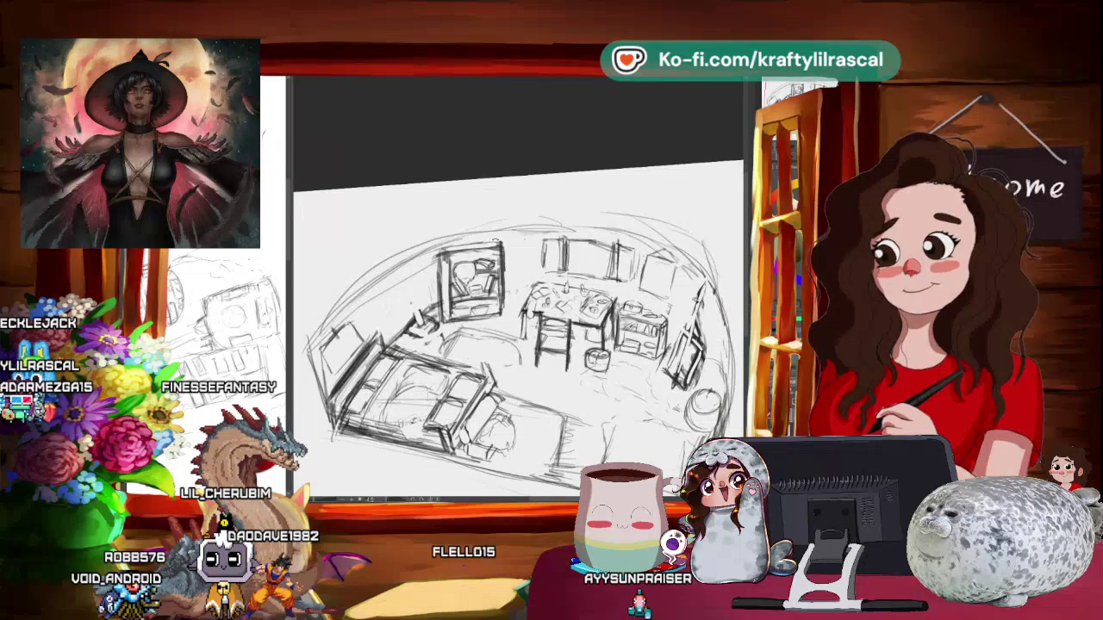
key(5)
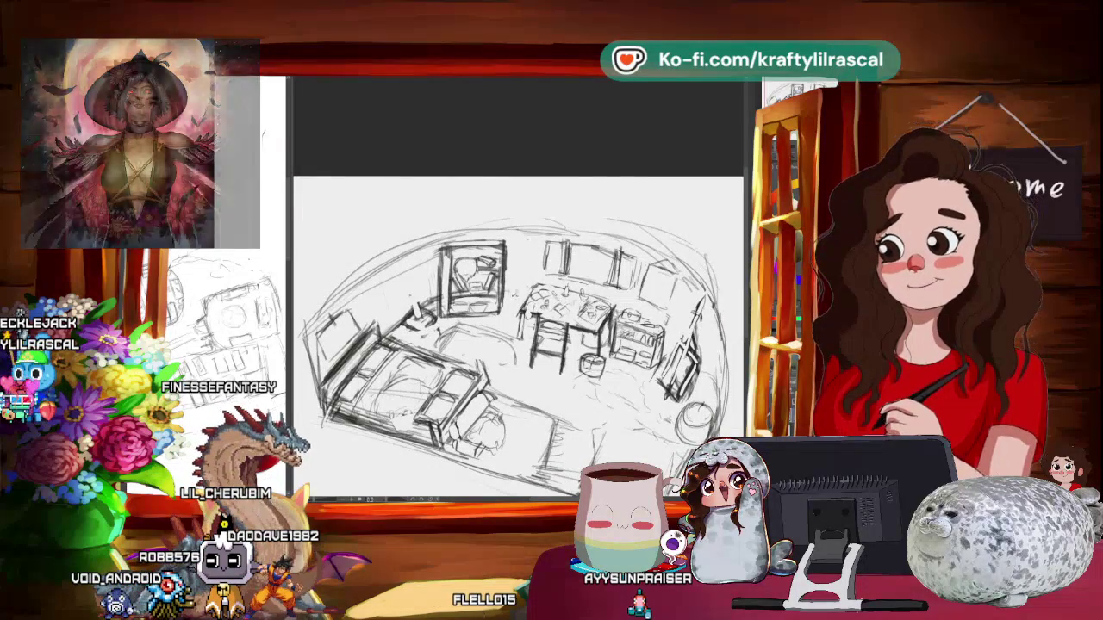
- Tilt the canvas and zoom closer onto the table, stool and shelved cabinet corner
scroll(521, 337, up, 1)
scroll(519, 351, up, 1)
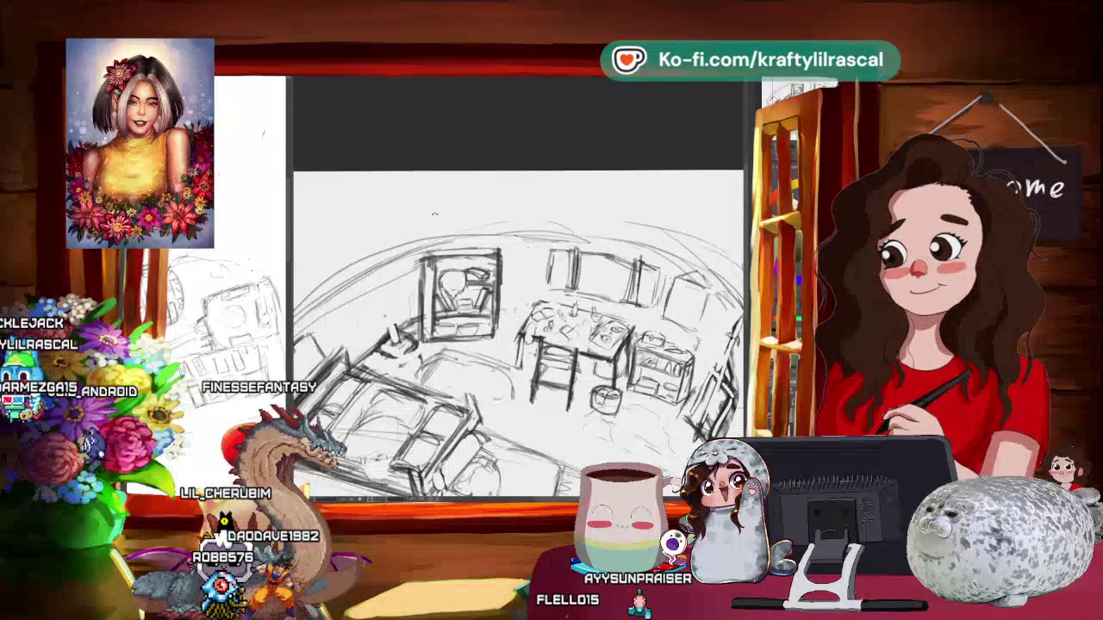
key(4)
key(4)
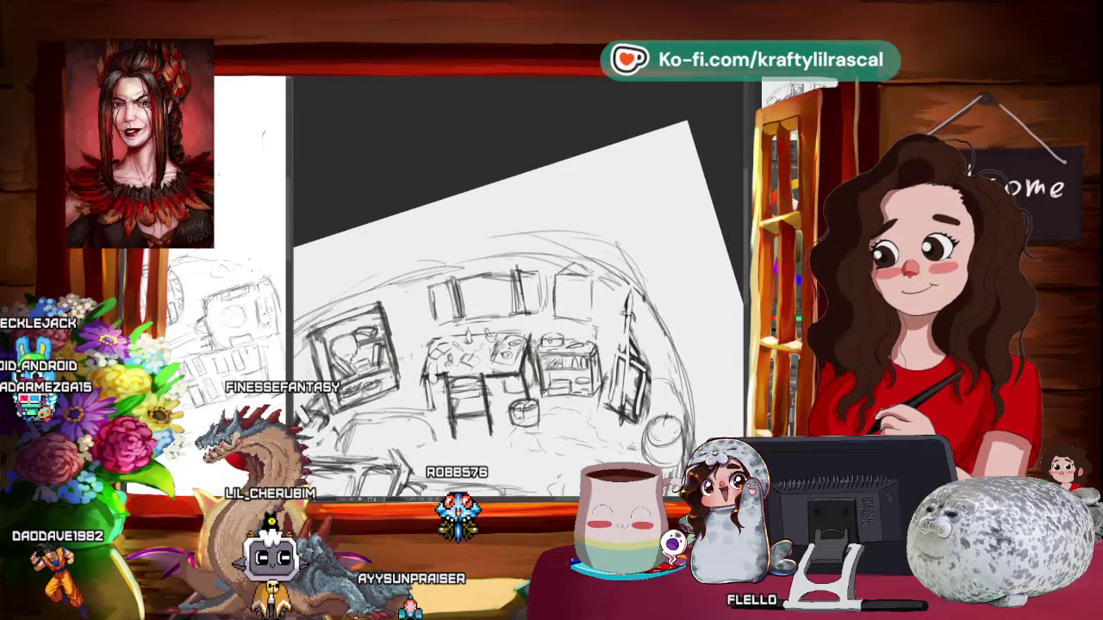
scroll(517, 284, up, 3)
drag(517, 285, 552, 258)
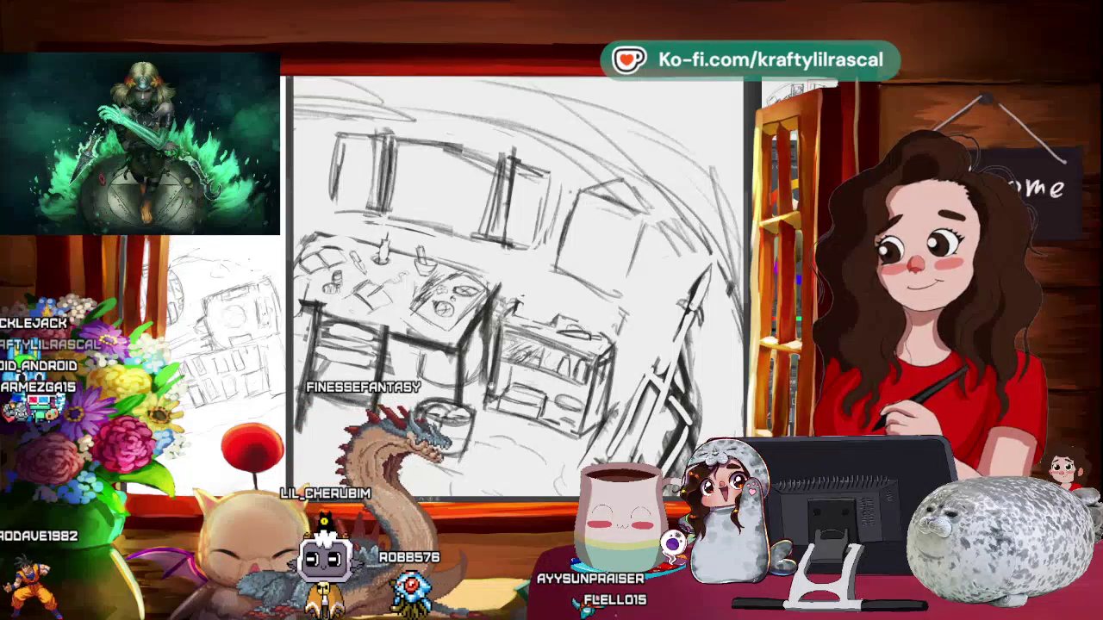
- Rotate, pan and zoom out until the full room page with bed, desk and cabinet shows
scroll(517, 284, up, 3)
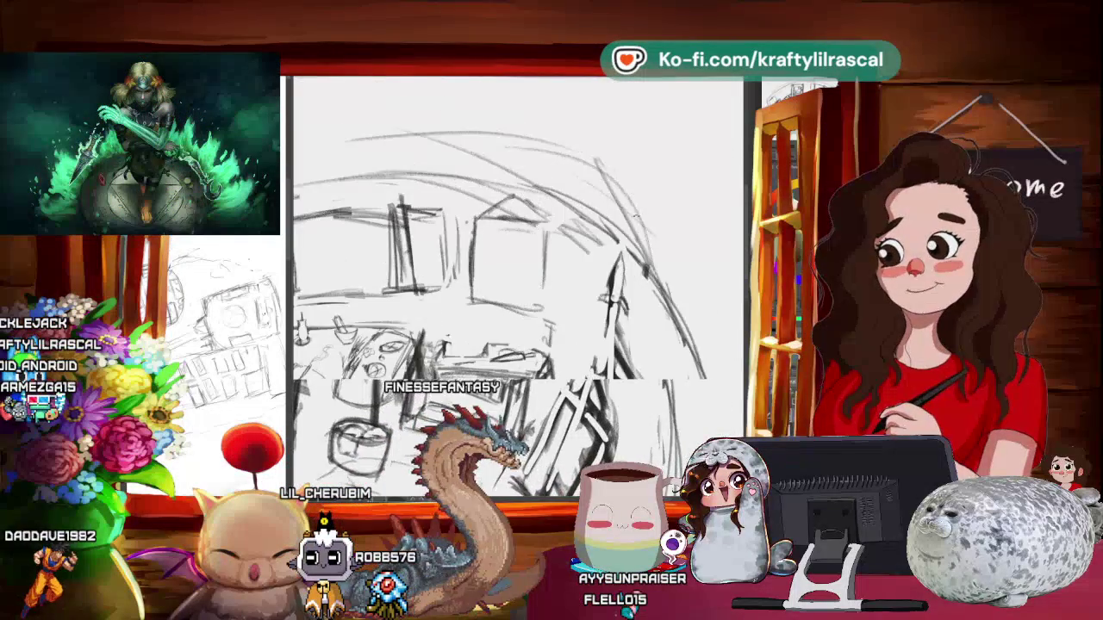
drag(517, 284, 551, 258)
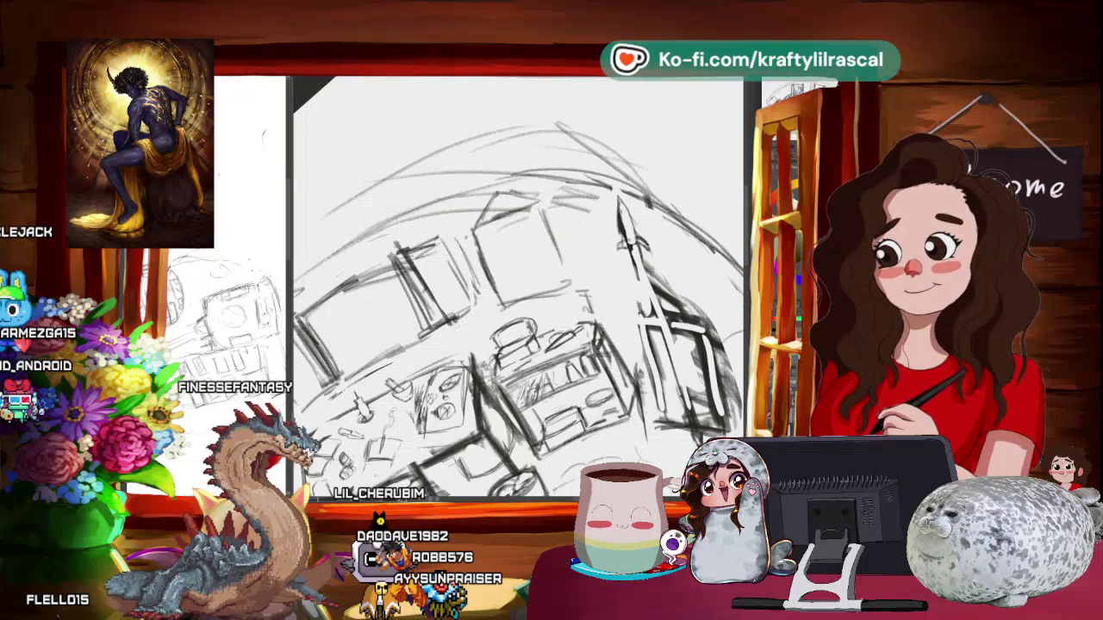
mouse_move(517, 284)
mouse_down()
mouse_move(568, 224)
mouse_move(568, 288)
mouse_move(620, 293)
mouse_up()
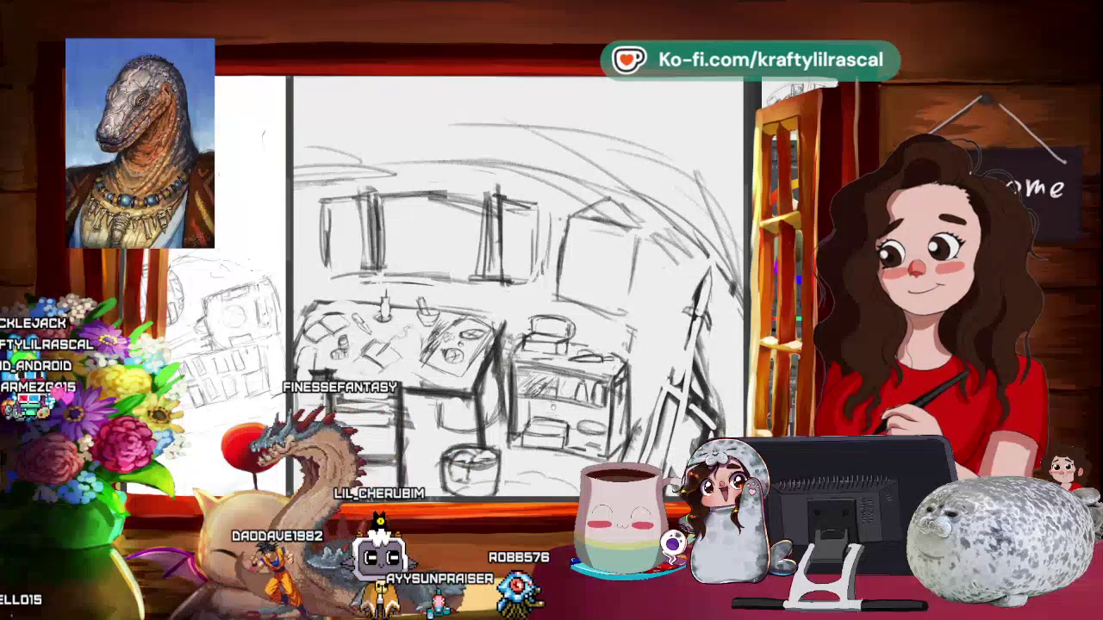
mouse_move(517, 285)
mouse_down()
mouse_move(543, 284)
mouse_move(565, 255)
mouse_up()
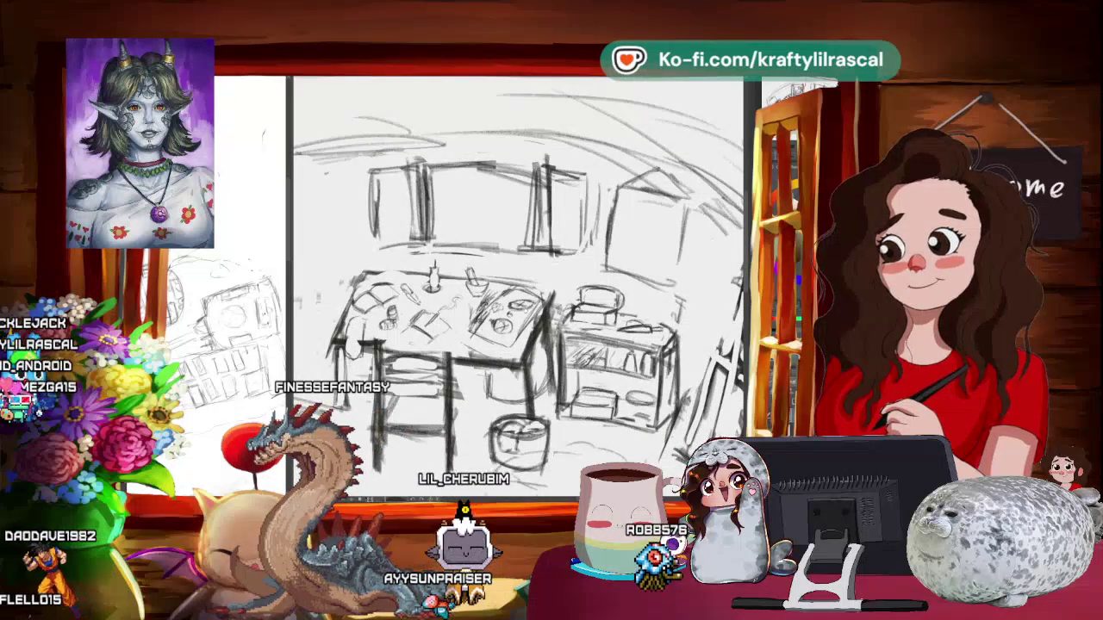
scroll(520, 313, down, 3)
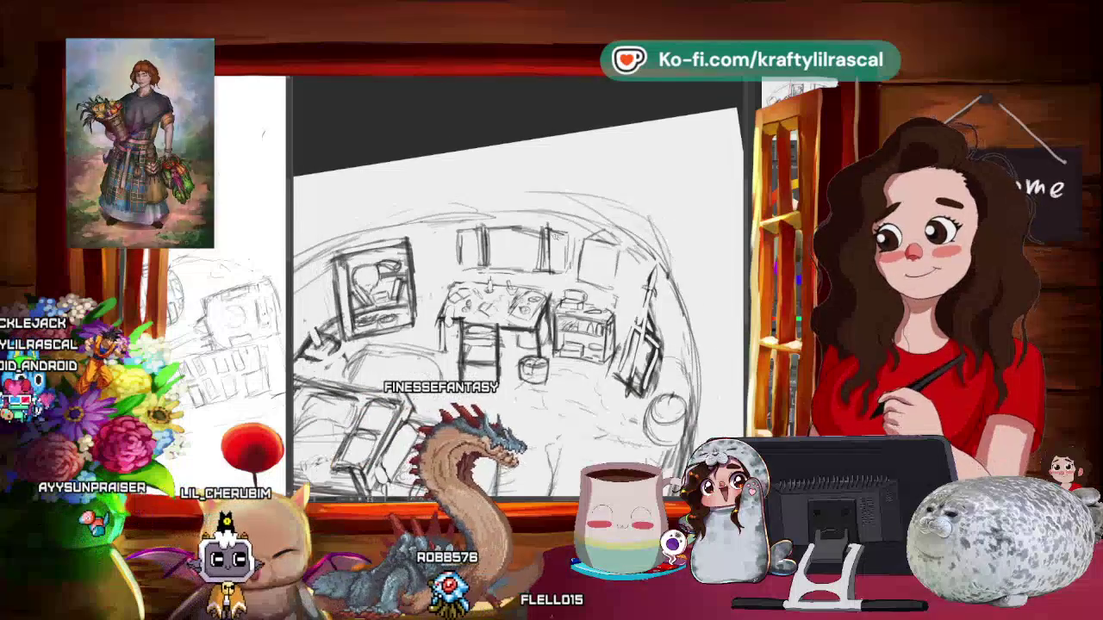
key(ctrl+minus)
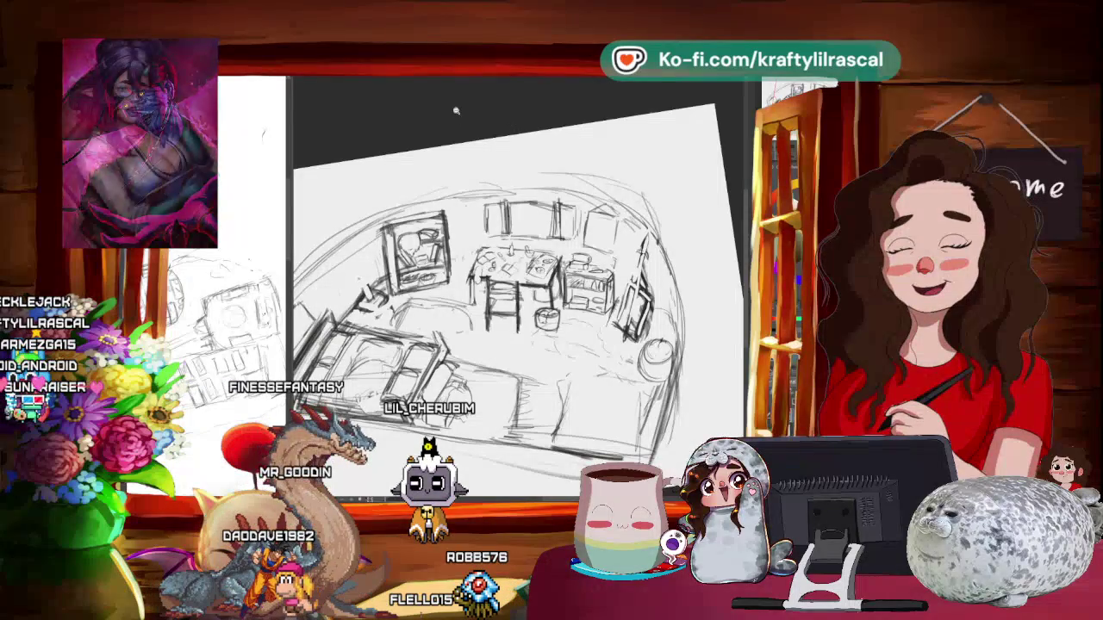
scroll(423, 153, down, 3)
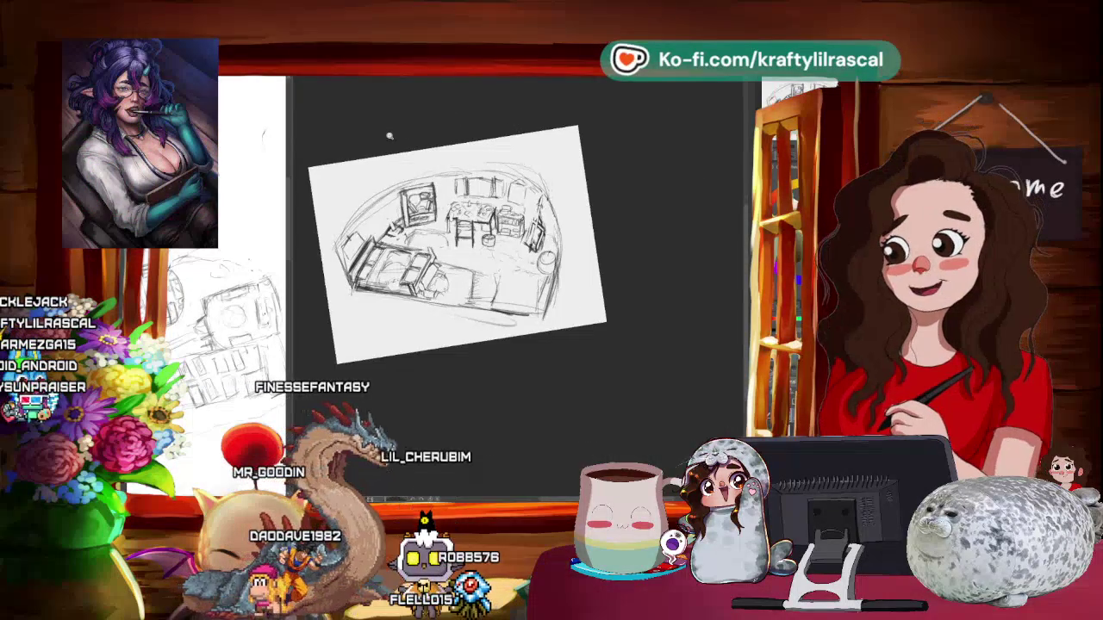
drag(398, 128, 441, 109)
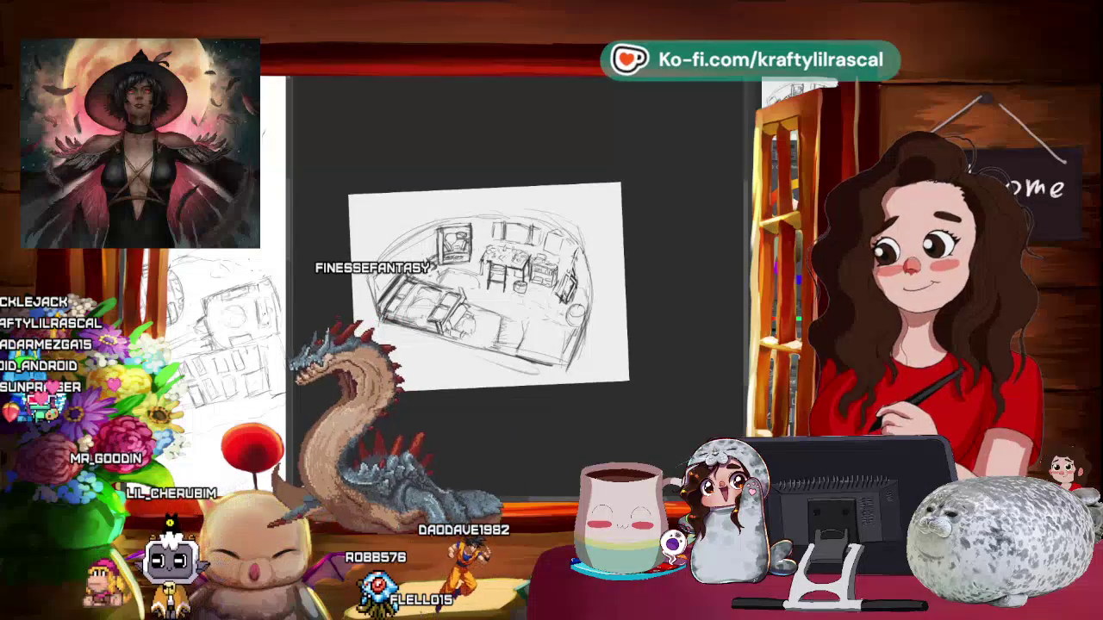
key(alt+Tab)
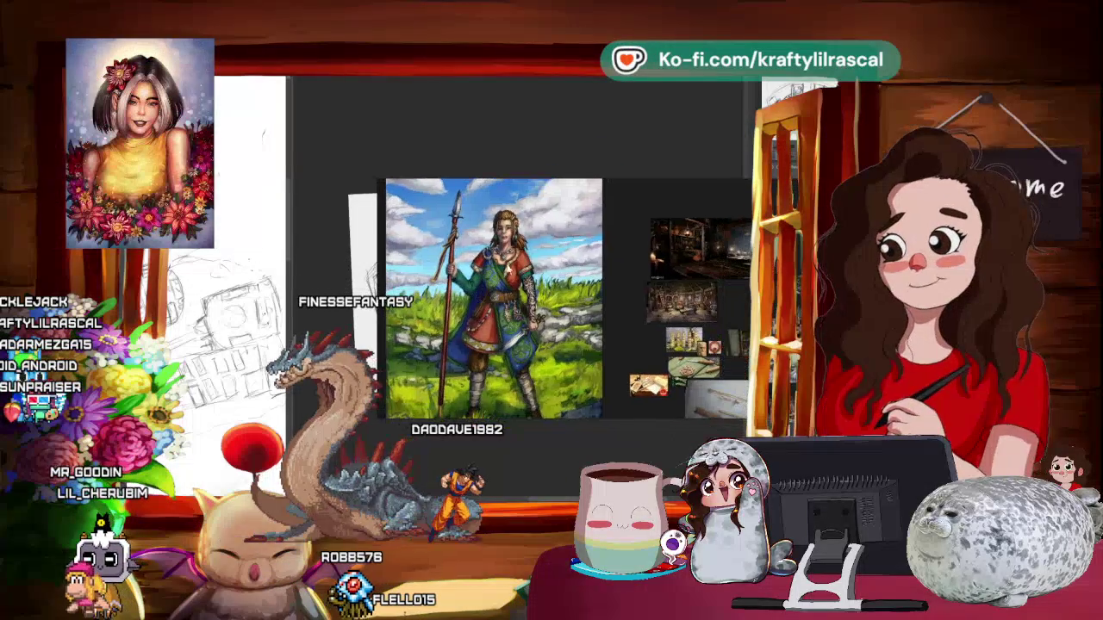
key(alt+Tab)
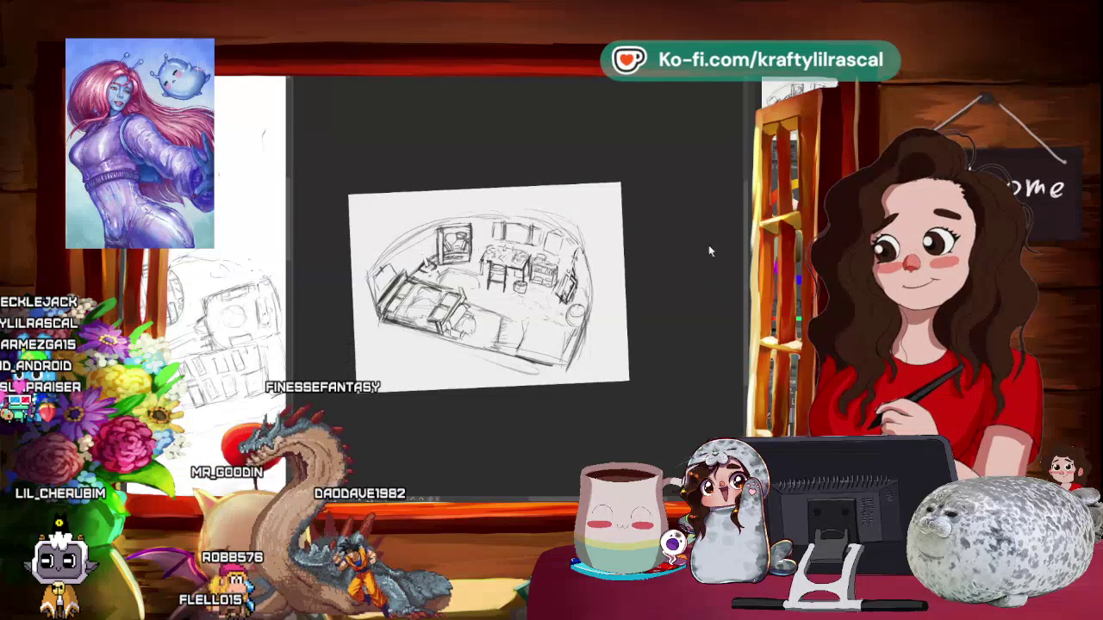
scroll(601, 252, up, 1)
- Zoom and pan around the front-left bed while tracing its frame in darker pencil
scroll(602, 252, up, 2)
scroll(601, 252, up, 2)
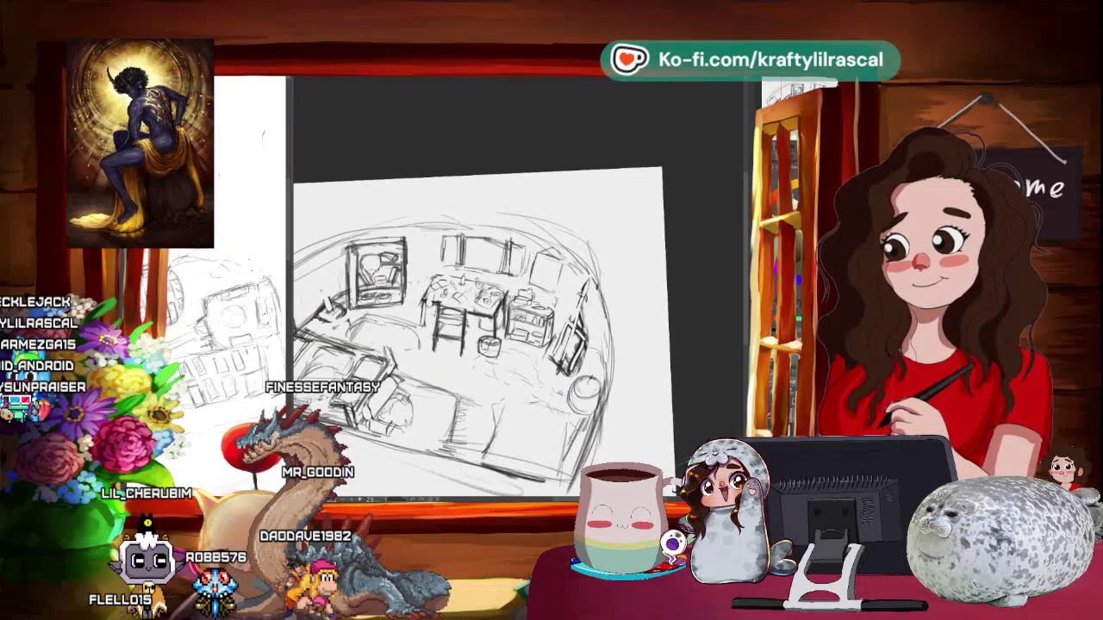
scroll(509, 306, up, 2)
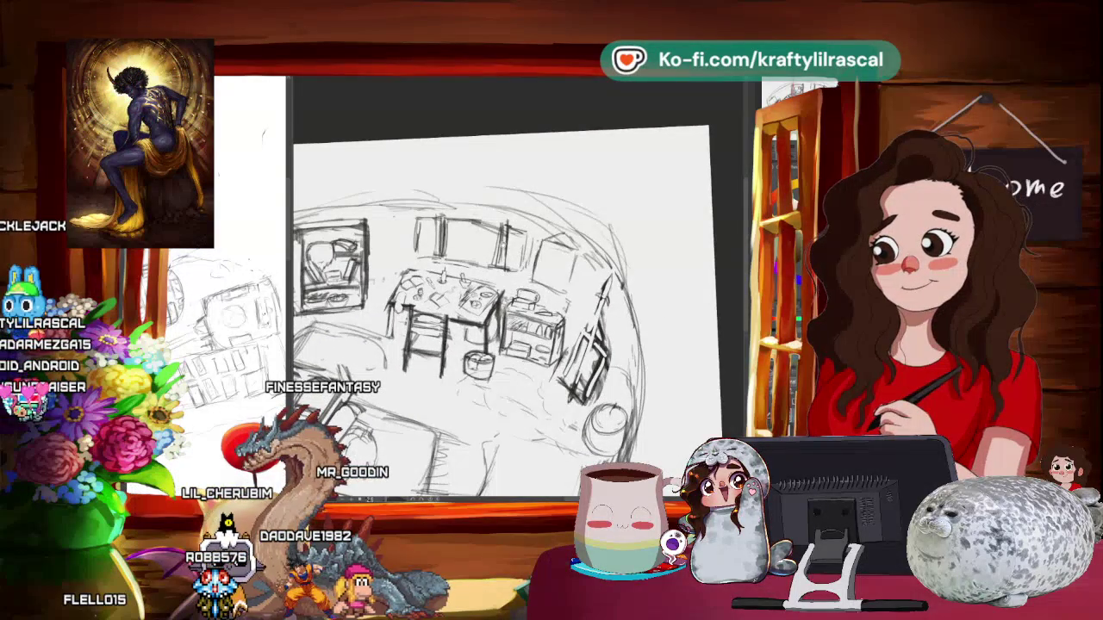
scroll(469, 345, right, 1)
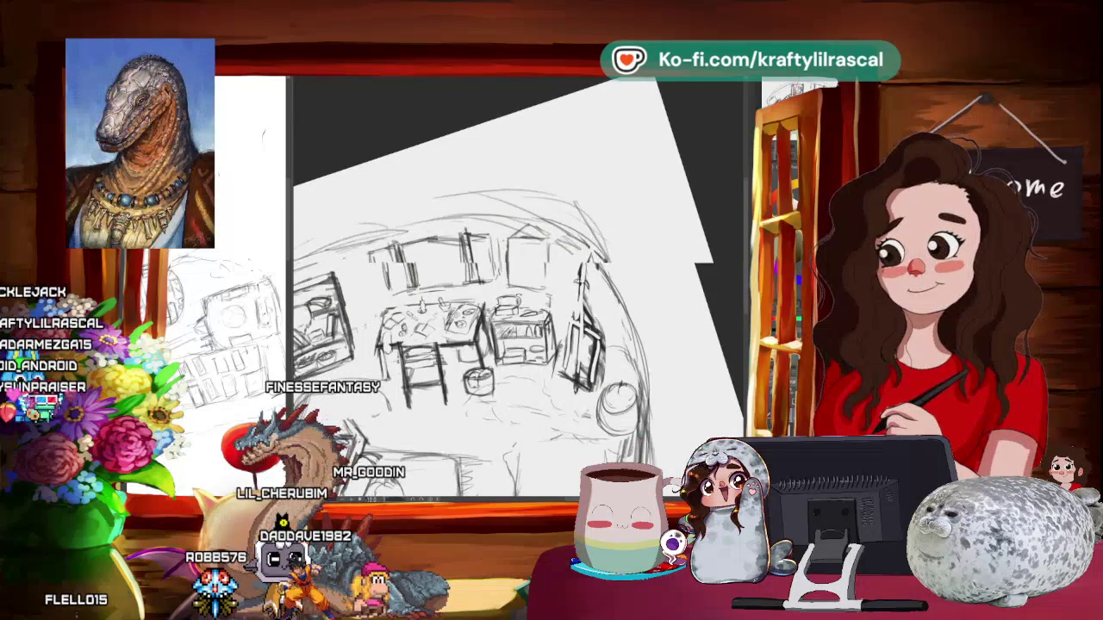
scroll(508, 310, up, 2)
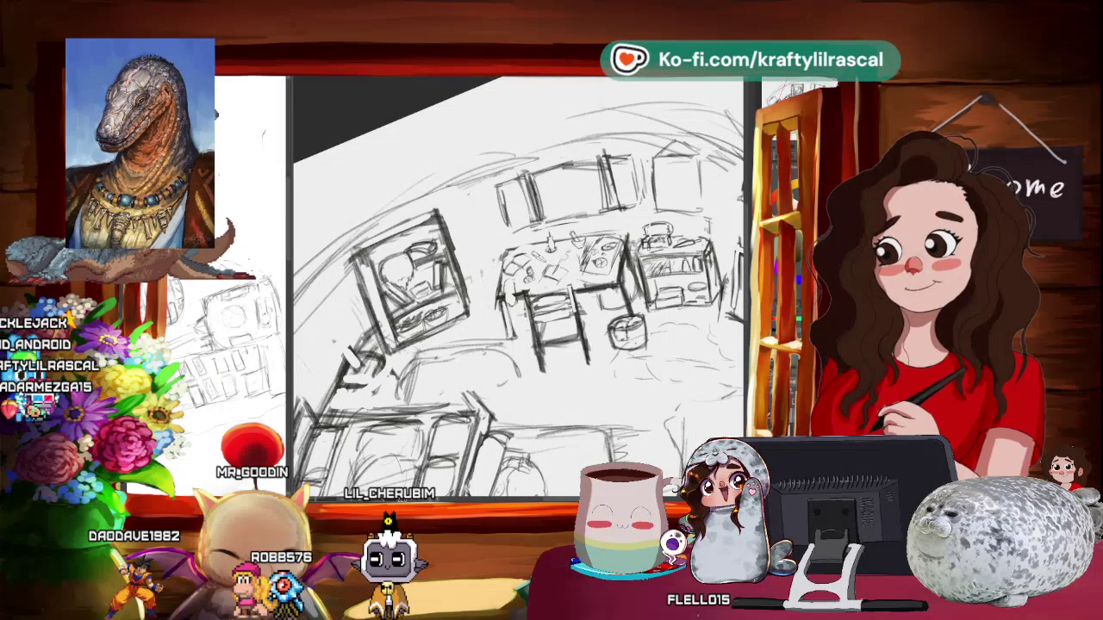
scroll(517, 288, down, 3)
scroll(517, 289, up, 3)
scroll(517, 289, up, 2)
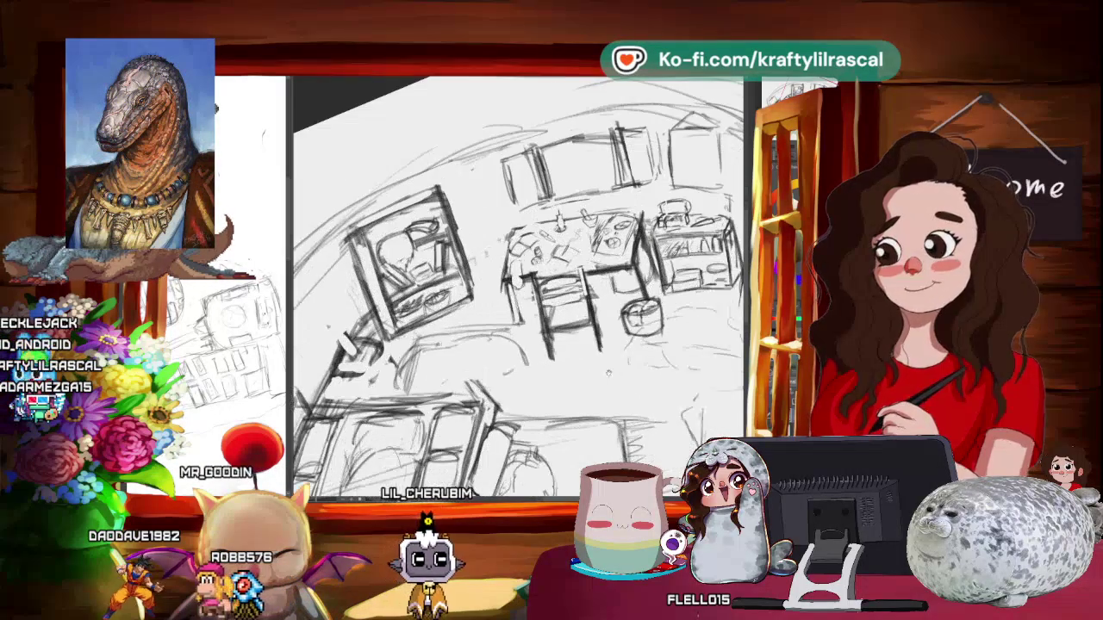
scroll(517, 289, down, 1)
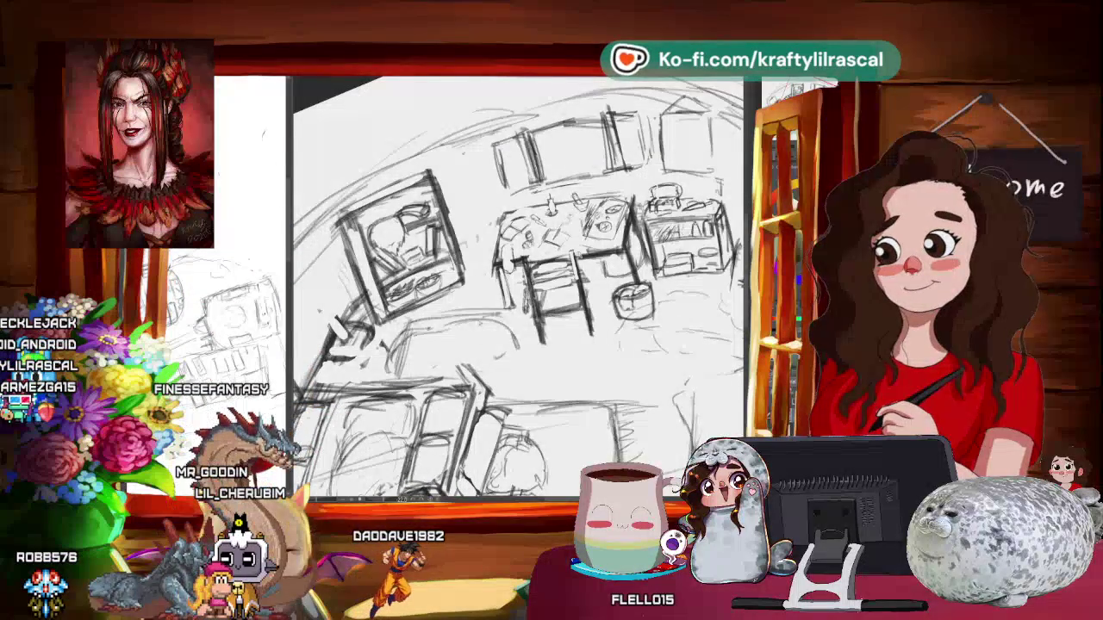
scroll(517, 289, down, 3)
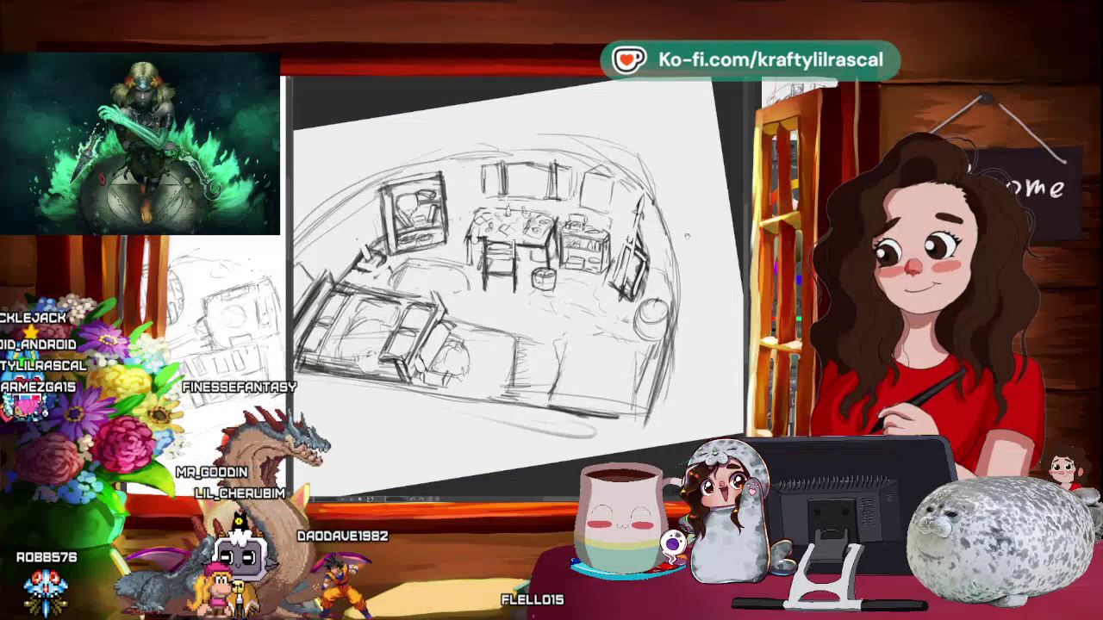
scroll(517, 284, down, 5)
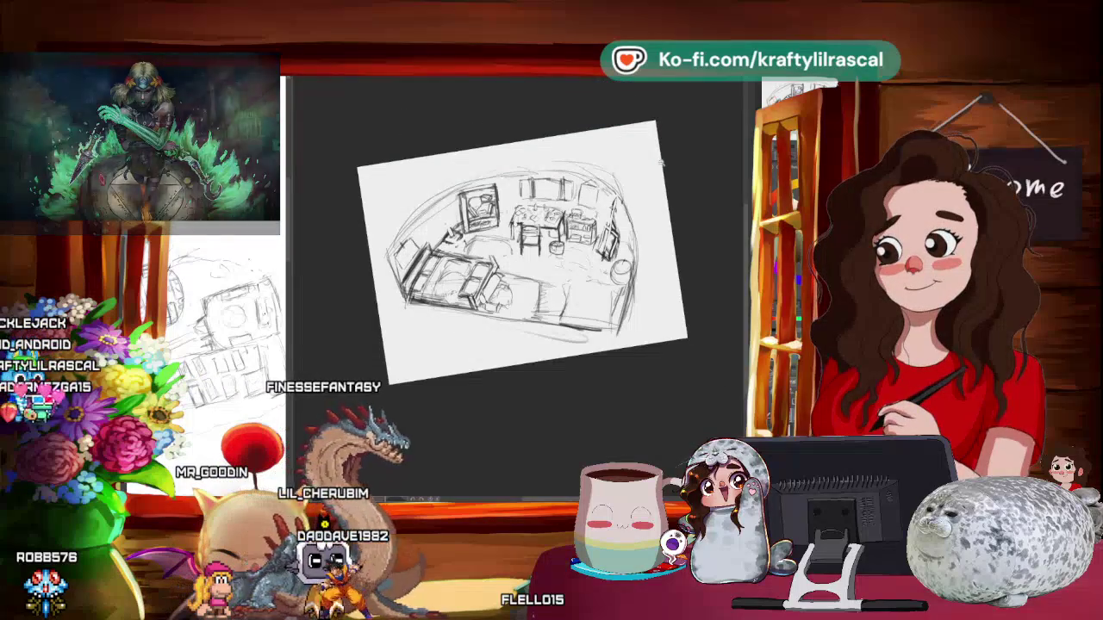
- Rotate the canvas back toward level and zoom in to keep tracing the bed and floor edge
scroll(517, 285, up, 5)
drag(668, 155, 655, 173)
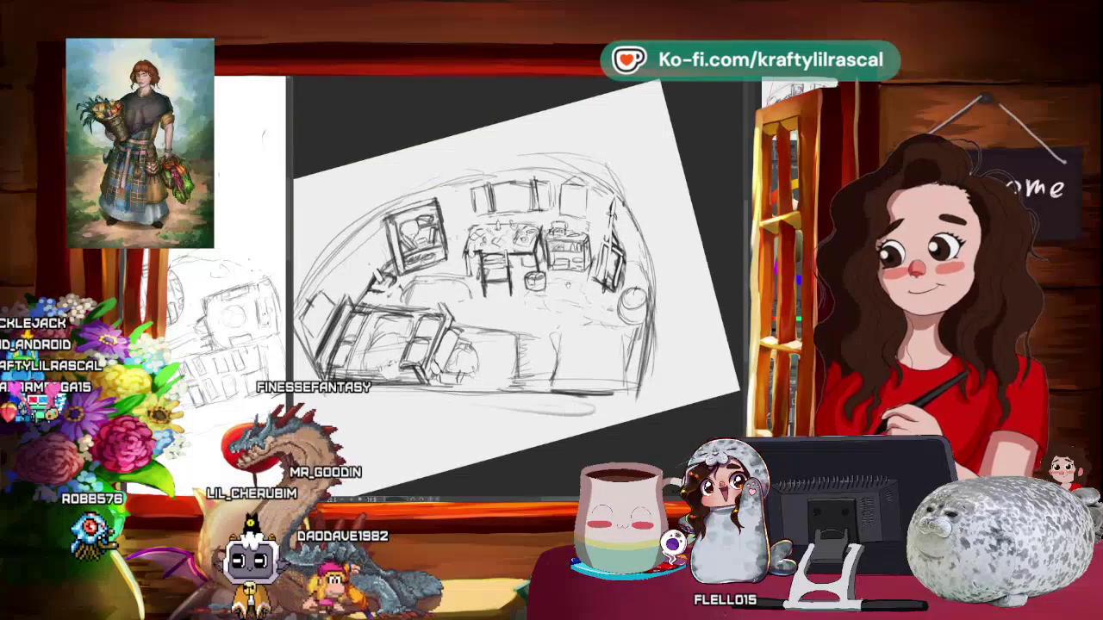
key(asciicircum)
key(ctrl+plus)
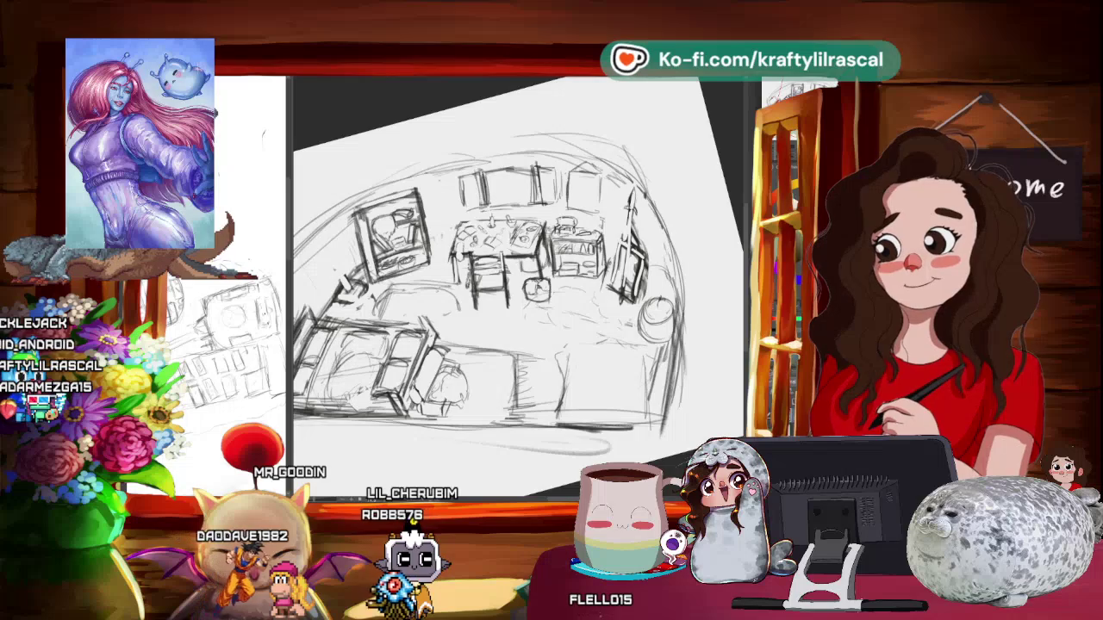
key(ctrl+minus)
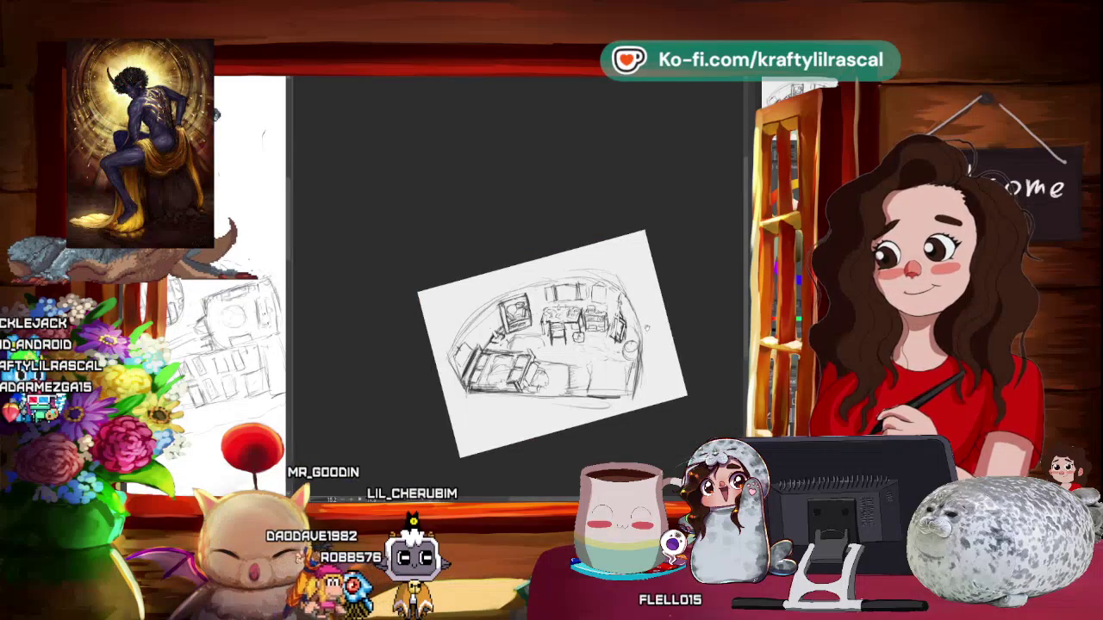
drag(551, 345, 526, 333)
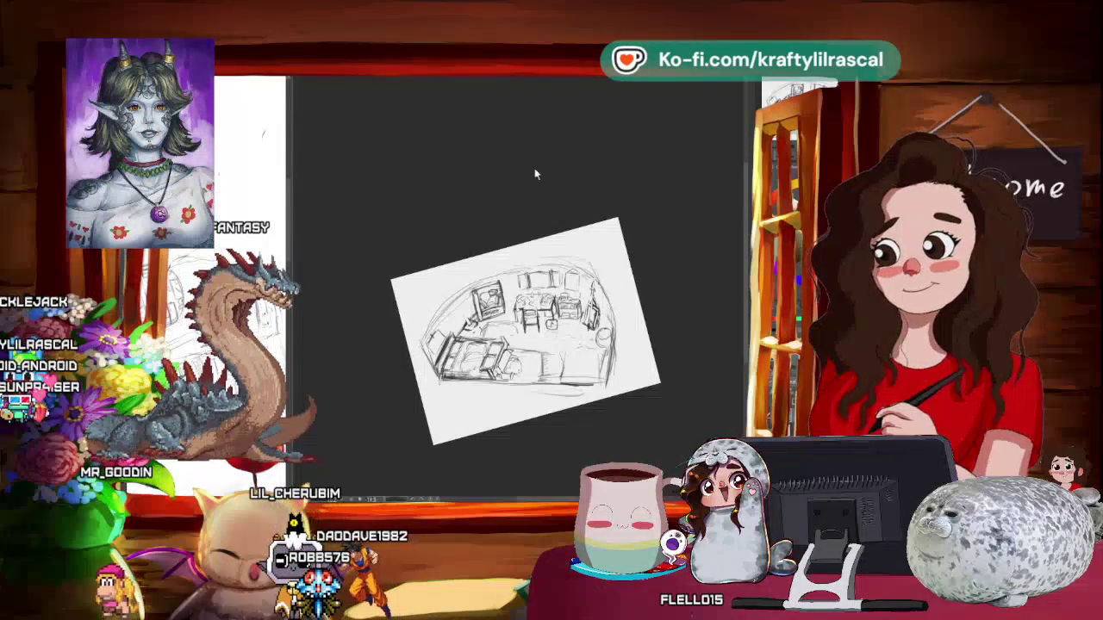
scroll(481, 171, down, 1)
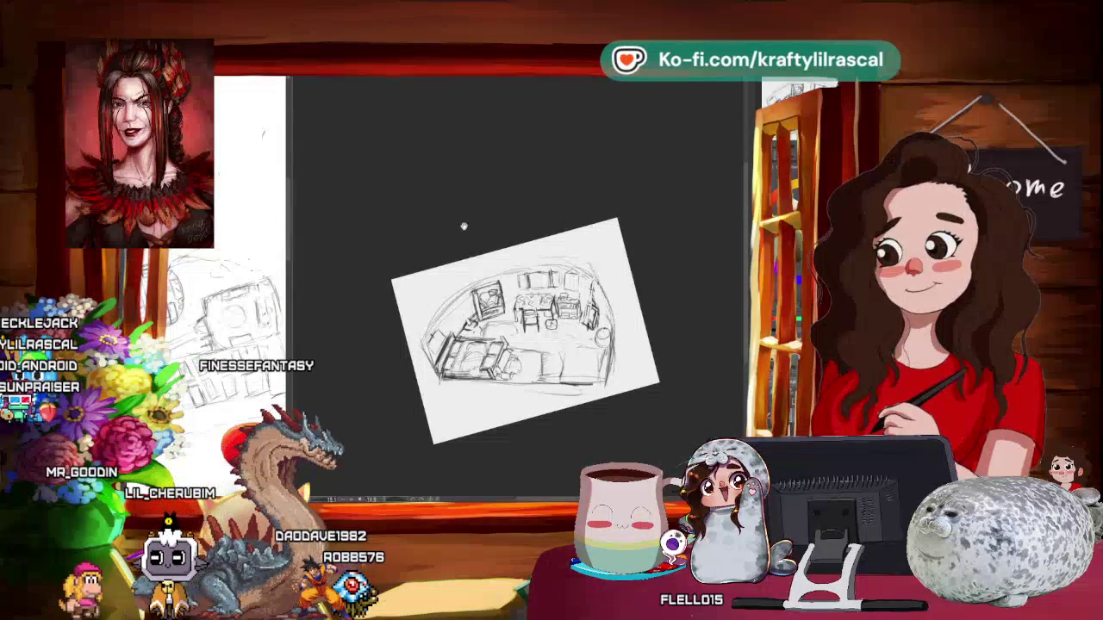
scroll(408, 214, up, 1)
drag(694, 234, 603, 258)
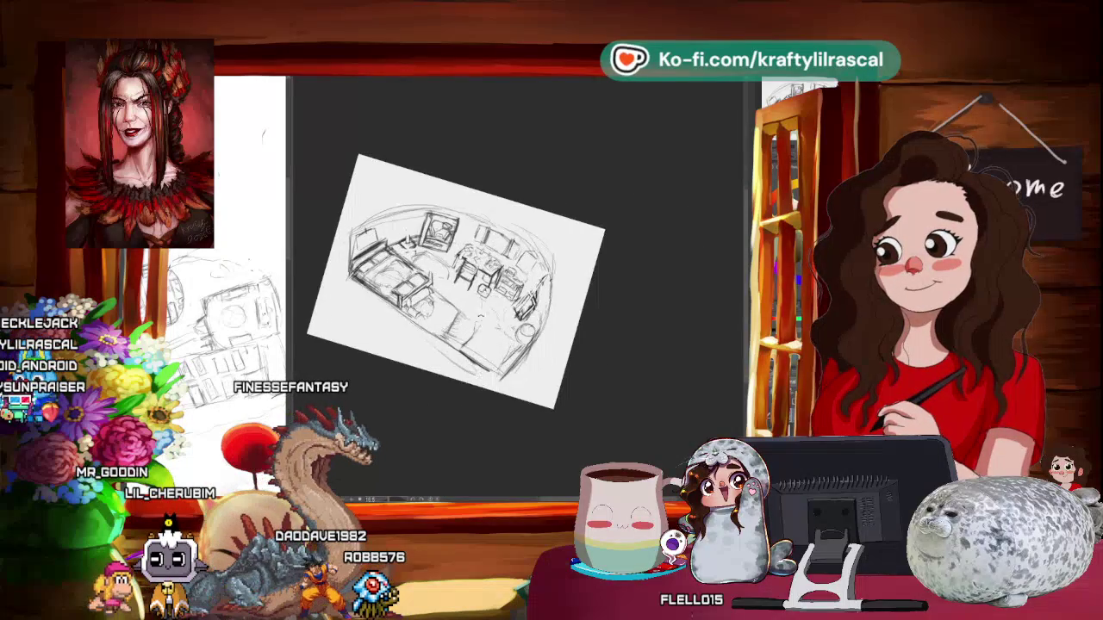
scroll(470, 268, up, 1)
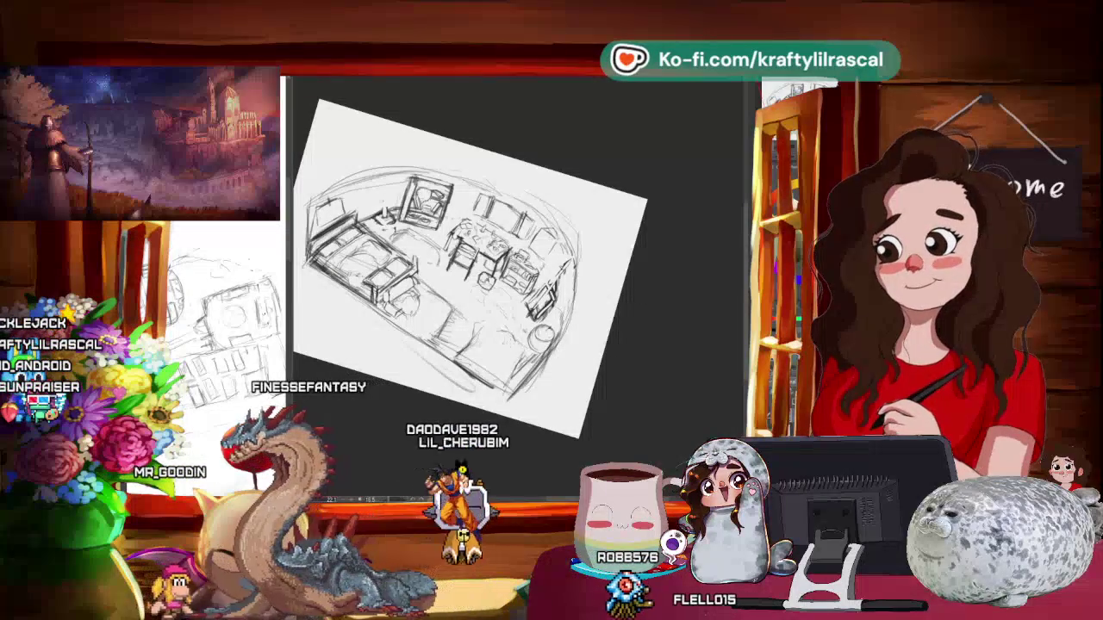
scroll(653, 290, down, 3)
mouse_move(653, 290)
mouse_down()
mouse_move(611, 329)
mouse_move(623, 264)
mouse_up()
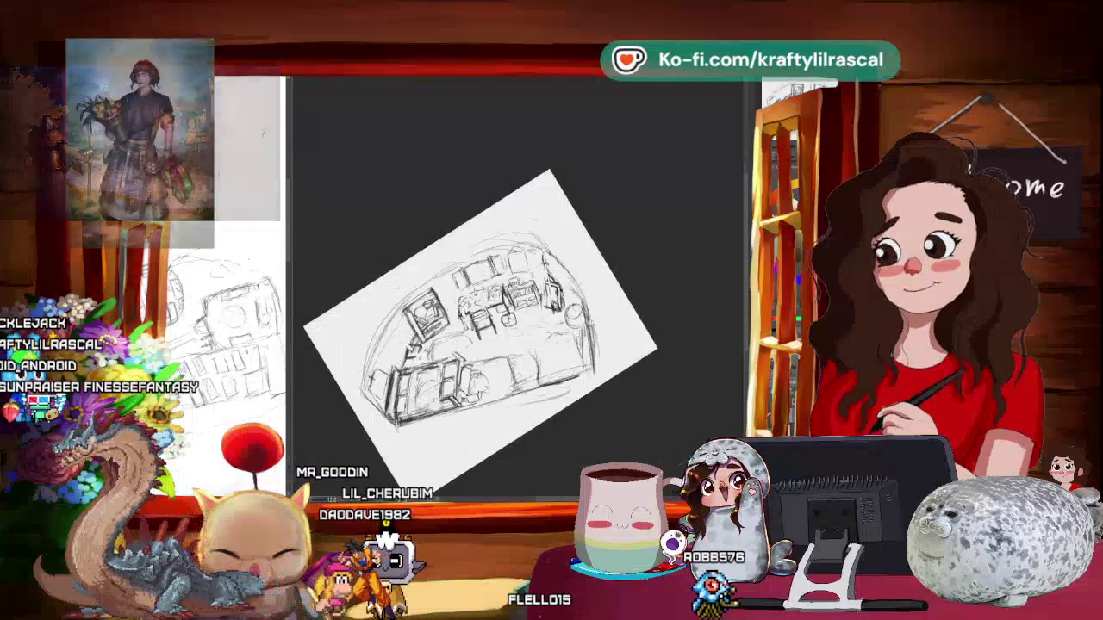
scroll(623, 264, up, 3)
scroll(462, 336, up, 2)
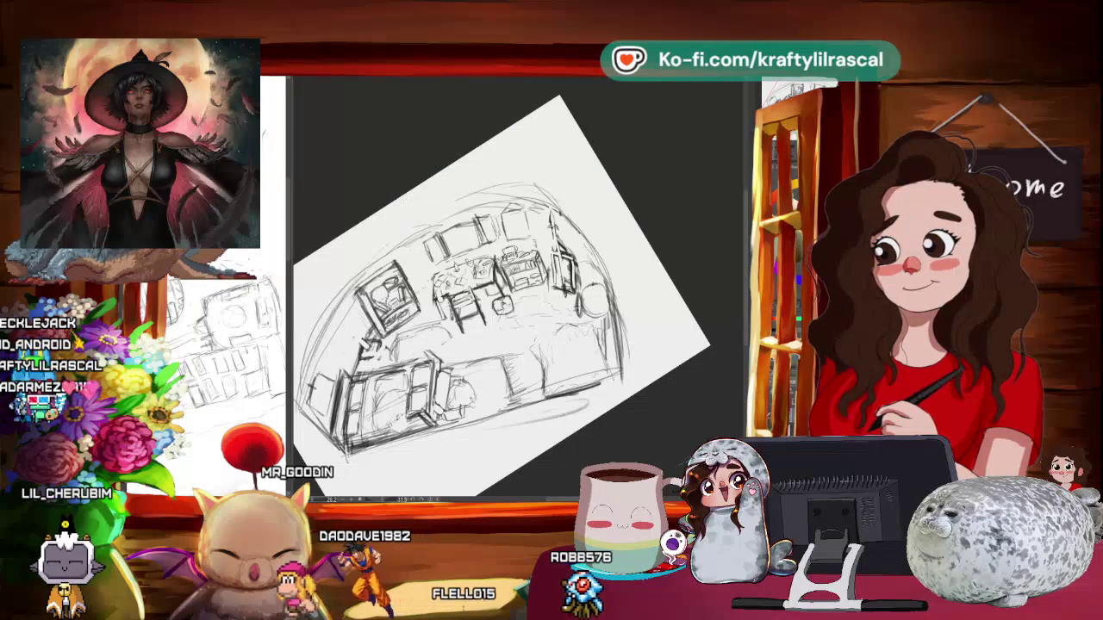
drag(715, 345, 689, 360)
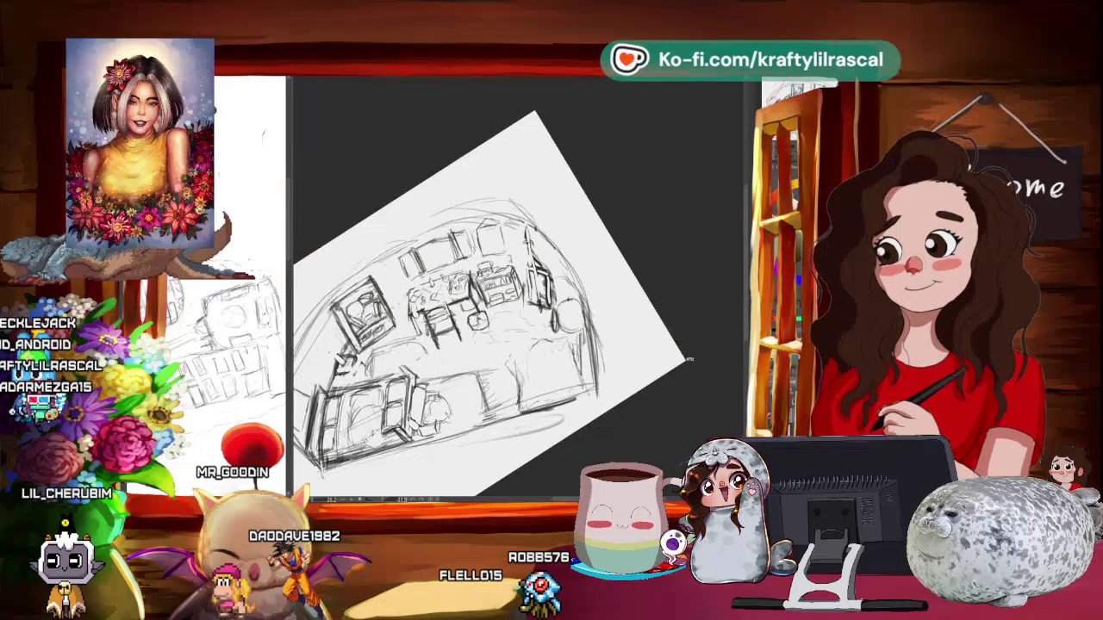
scroll(681, 336, down, 5)
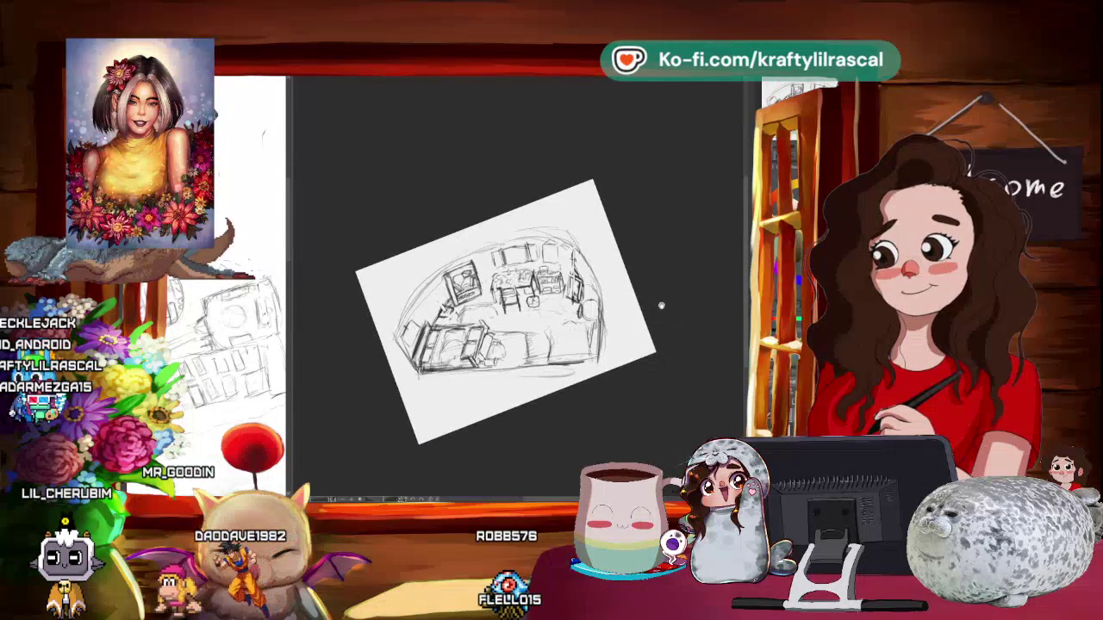
drag(661, 305, 698, 309)
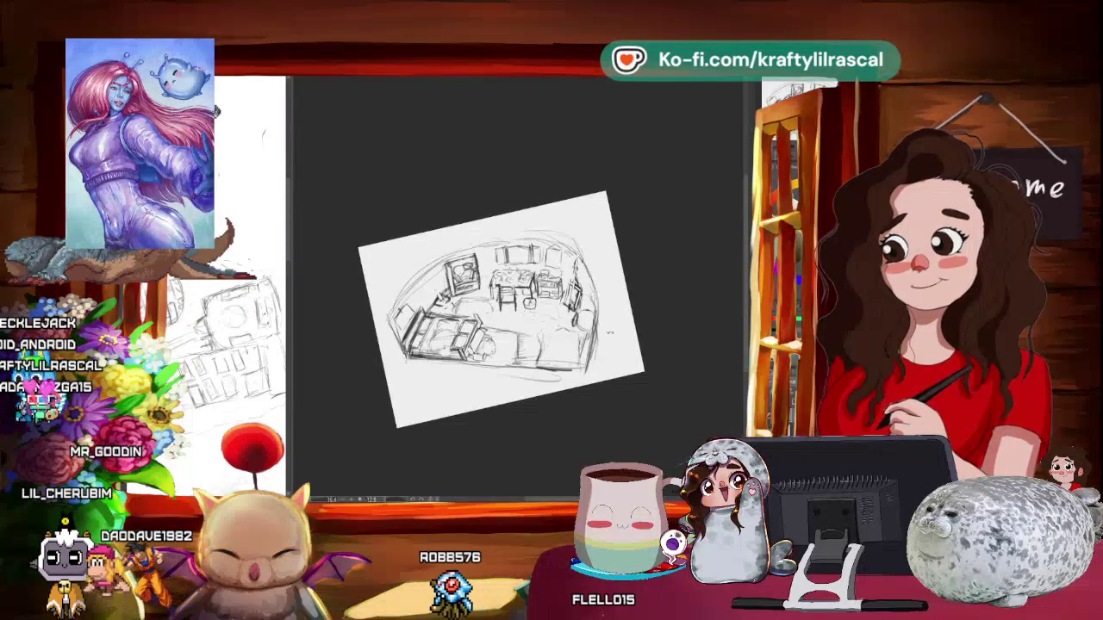
scroll(611, 316, up, 2)
scroll(611, 316, up, 2)
drag(610, 315, 608, 274)
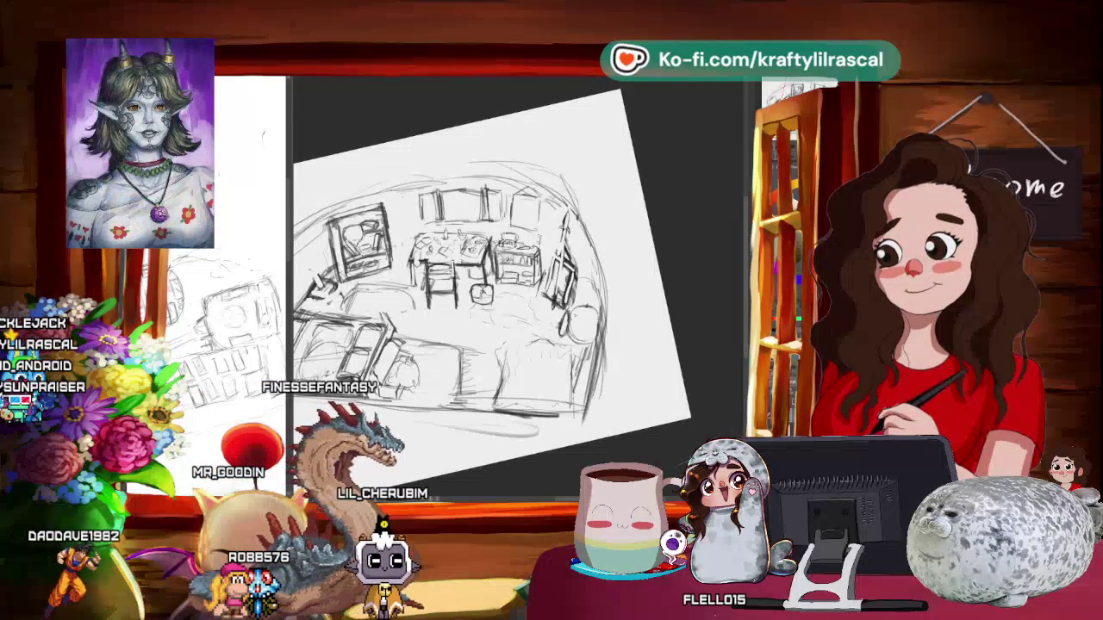
drag(573, 315, 594, 319)
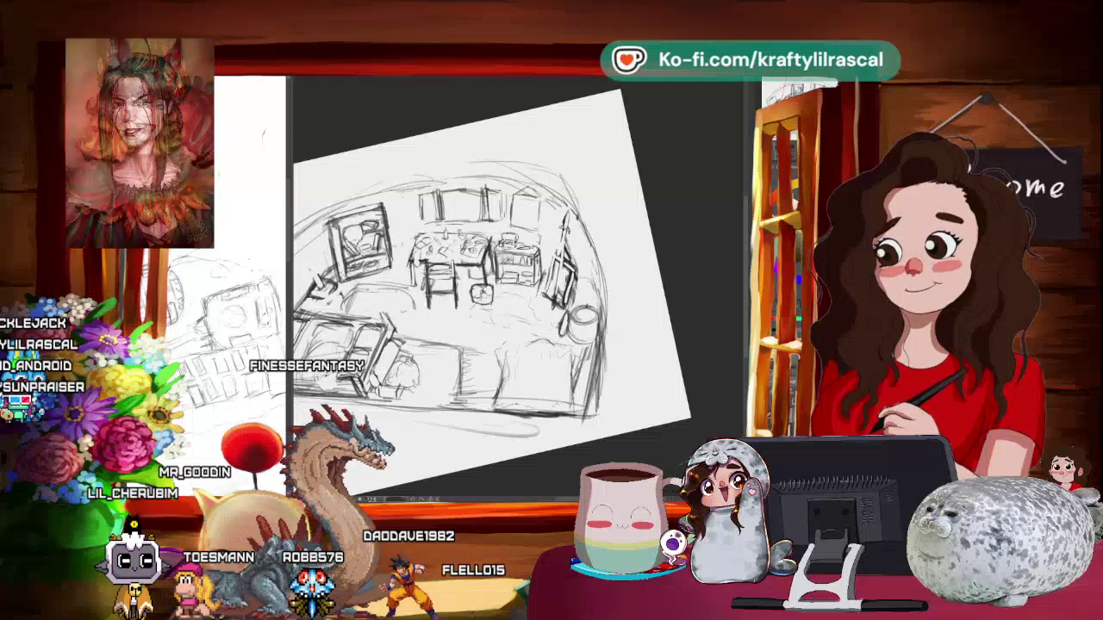
- Zoom in to darken the round object and bed lines, then zoom out to review
key(ctrl+plus)
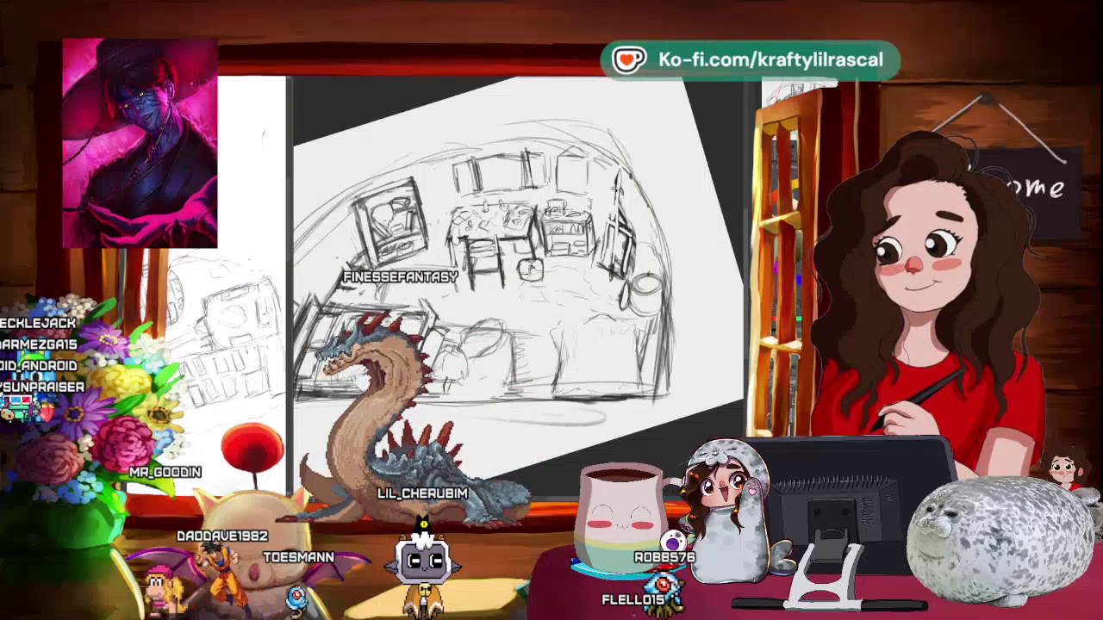
key(ctrl+minus)
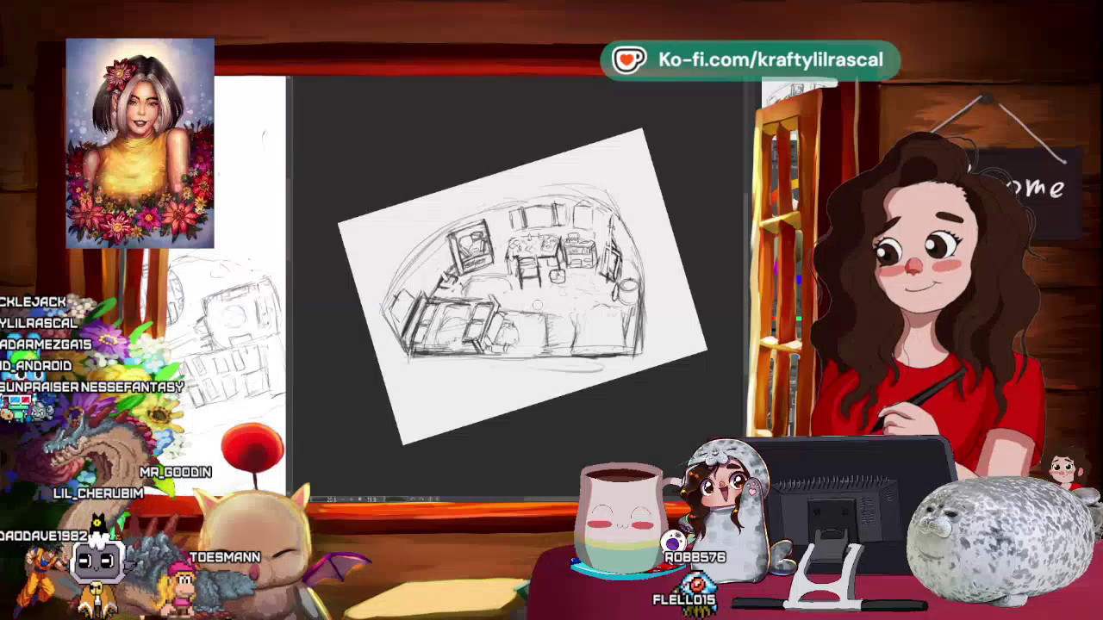
- Rotate the canvas nearly level and zoom in until the room sketch fills the view
scroll(517, 285, up, 3)
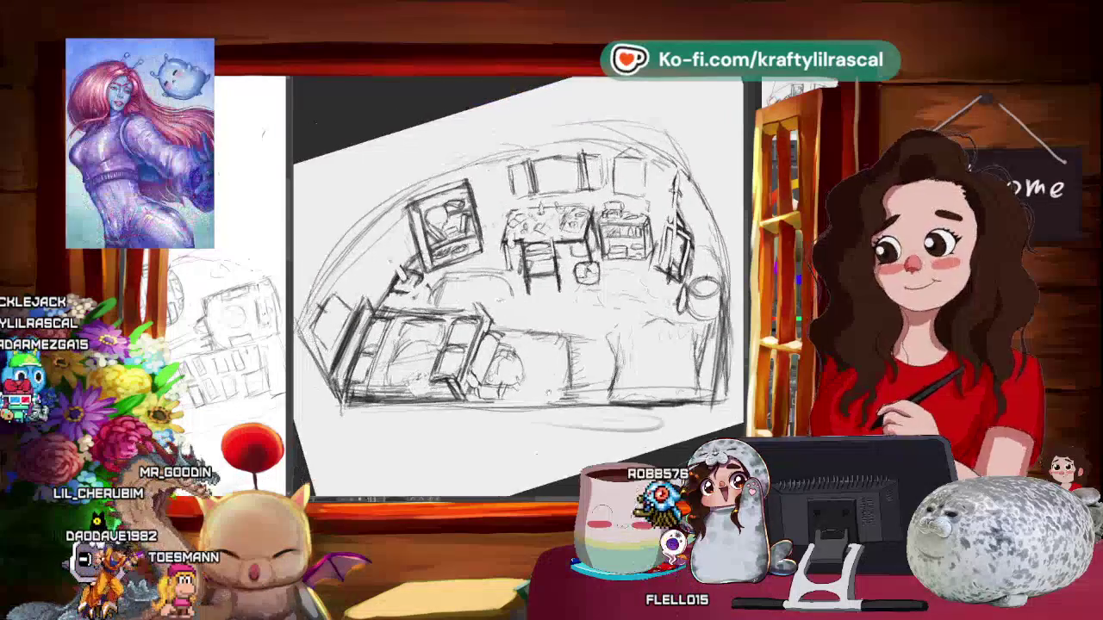
scroll(517, 284, up, 1)
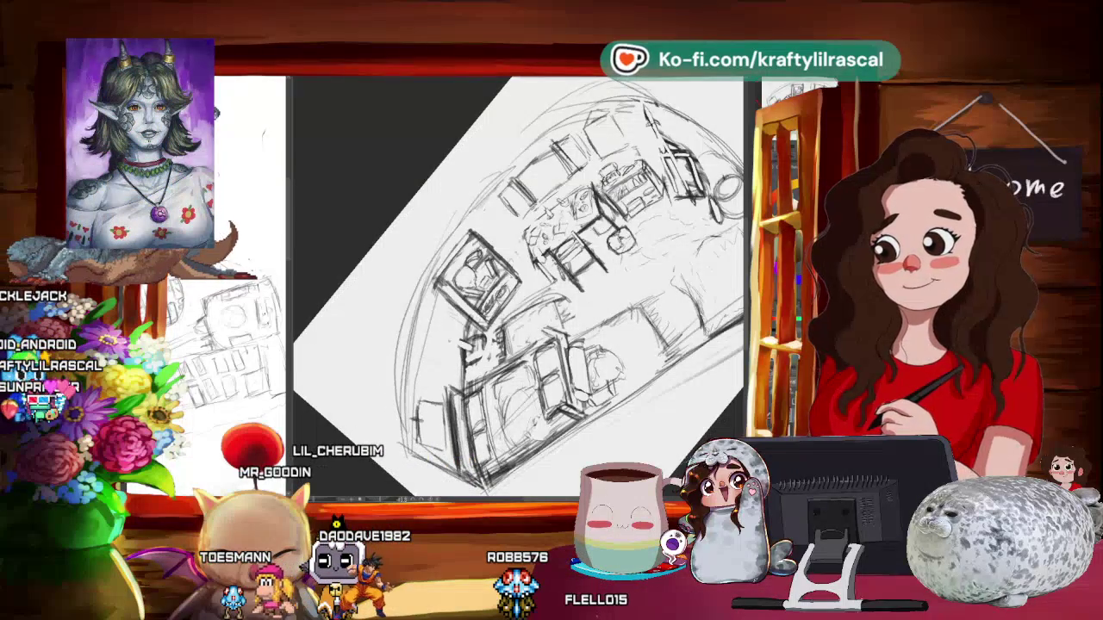
scroll(517, 289, down, 3)
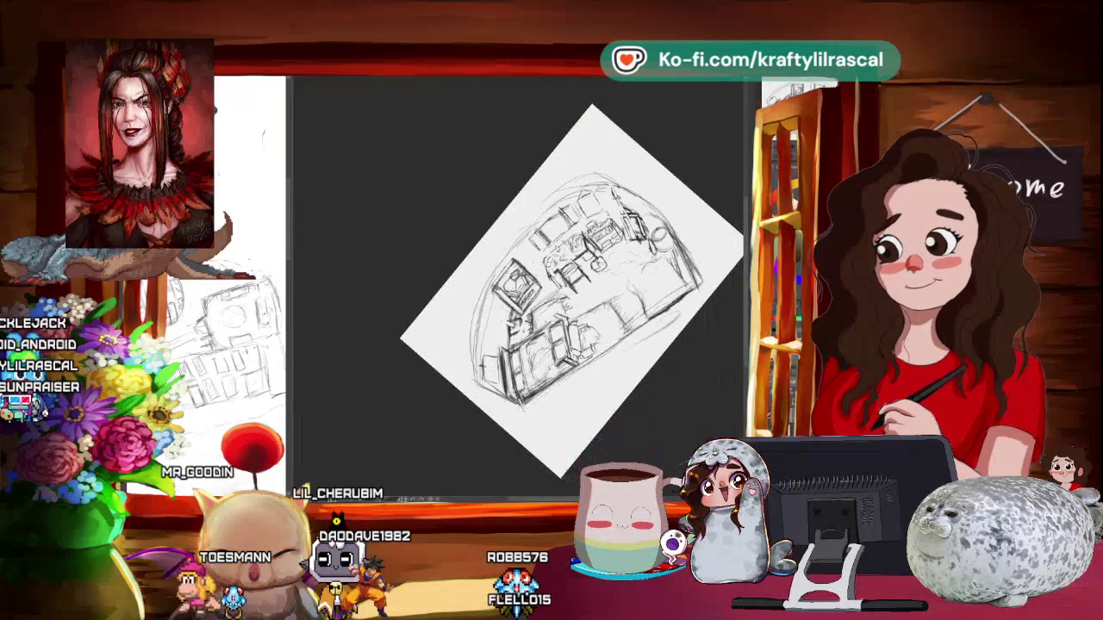
scroll(526, 288, up, 2)
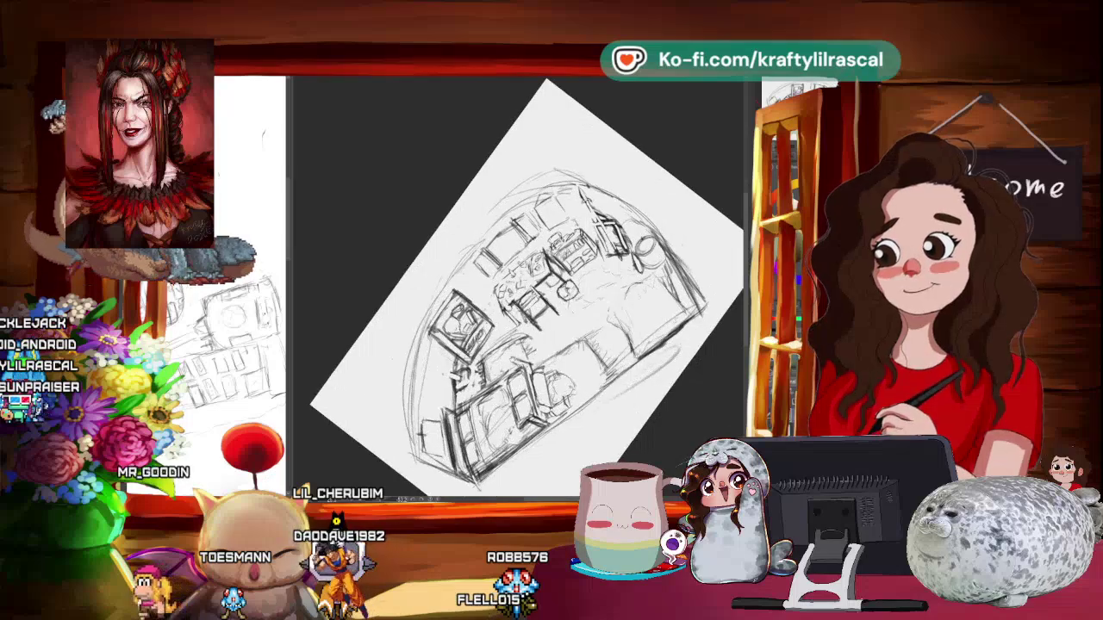
scroll(527, 288, up, 2)
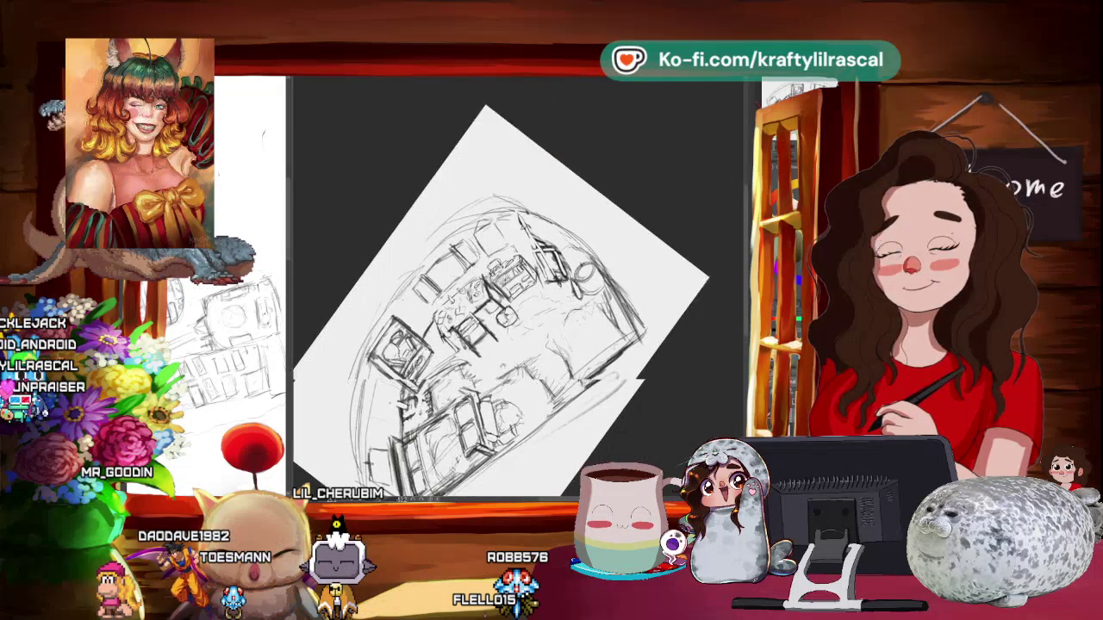
drag(603, 215, 629, 293)
scroll(517, 288, up, 2)
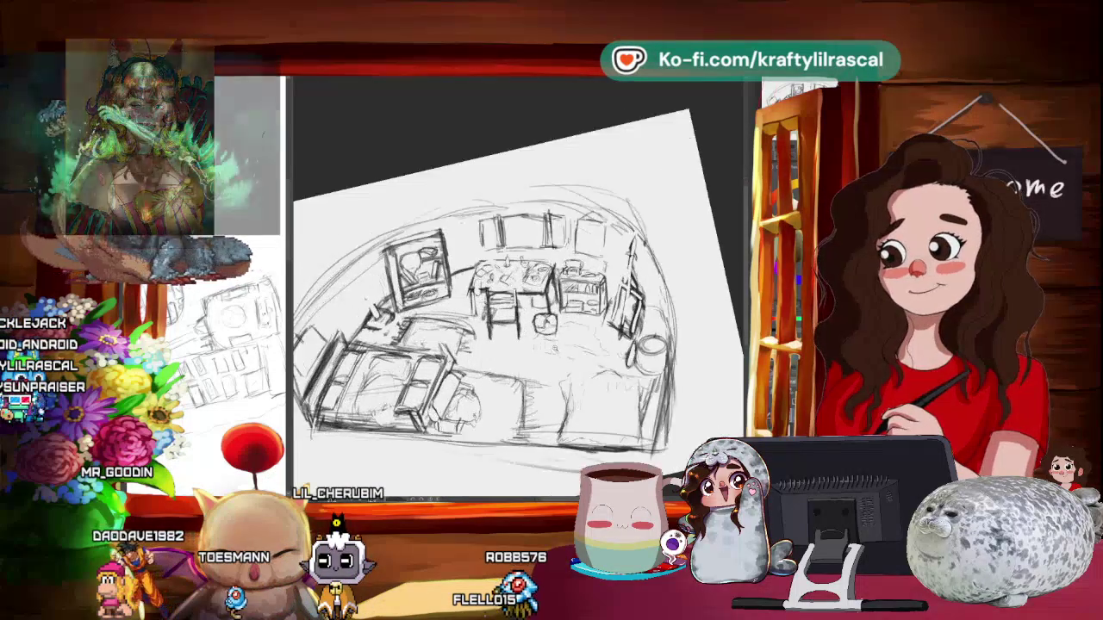
scroll(517, 288, up, 2)
scroll(517, 289, up, 1)
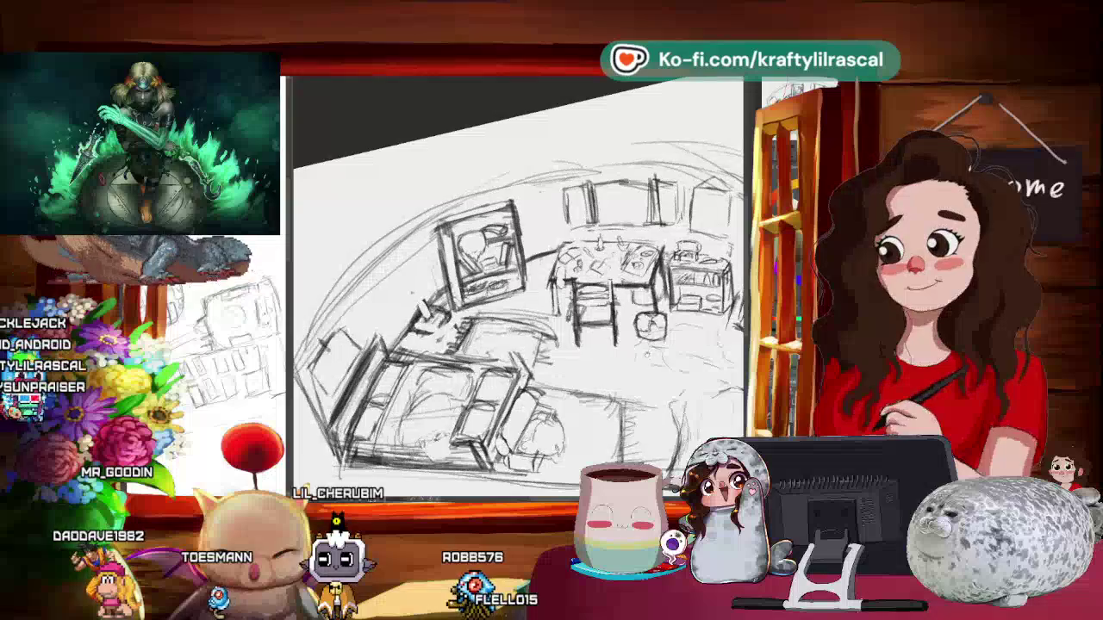
mouse_move(517, 289)
mouse_down()
mouse_move(552, 259)
mouse_move(621, 267)
mouse_up()
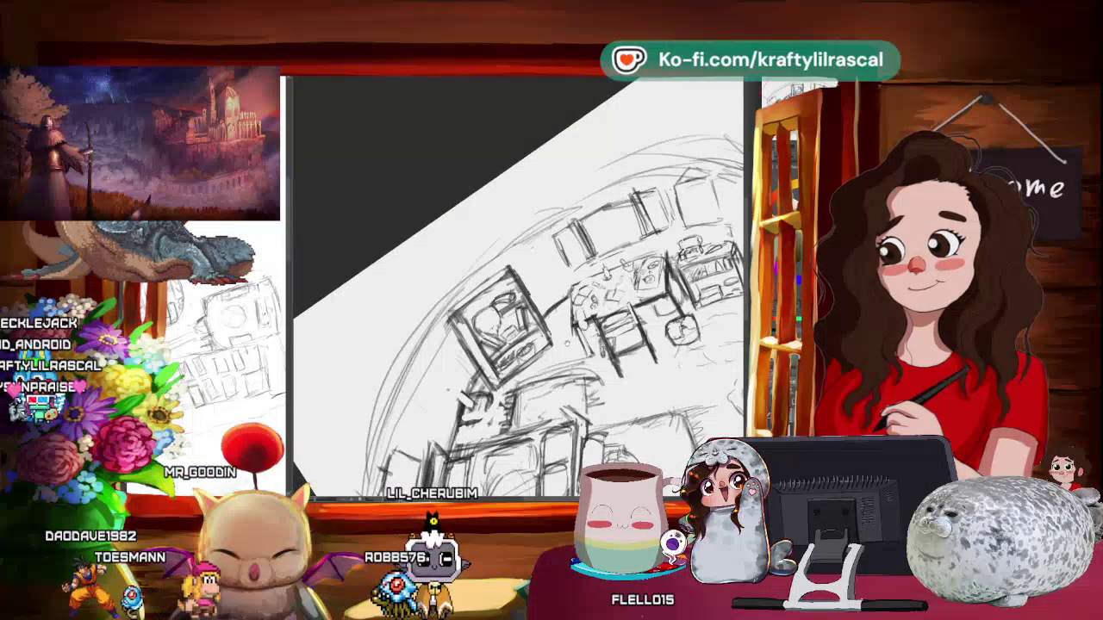
- Zoom in and commit the transformed part of the room sketch
scroll(517, 288, up, 2)
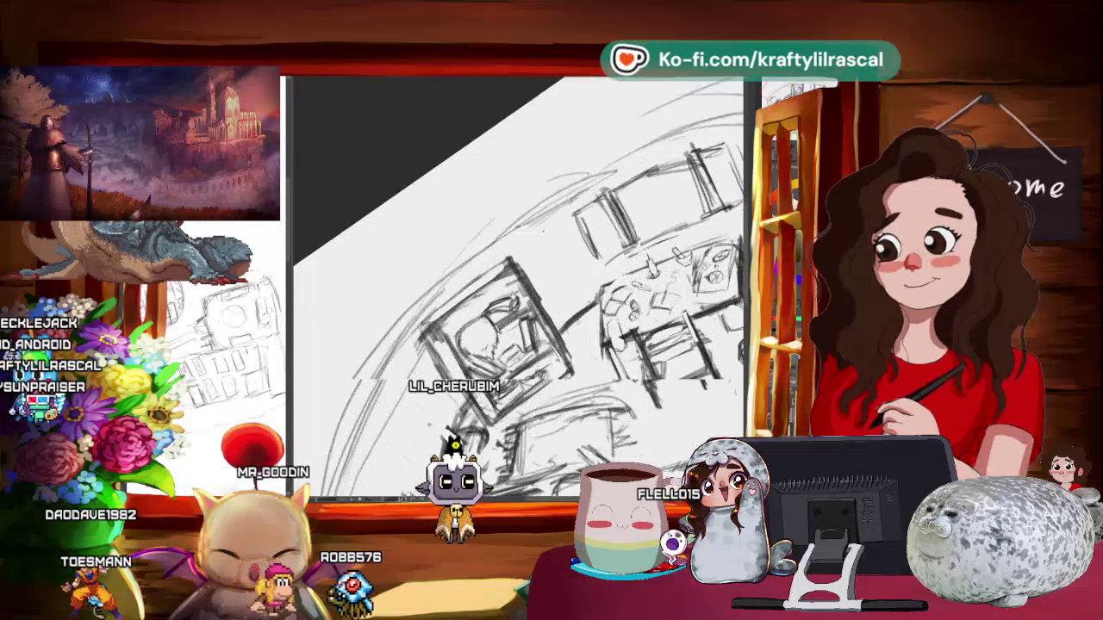
scroll(517, 288, up, 2)
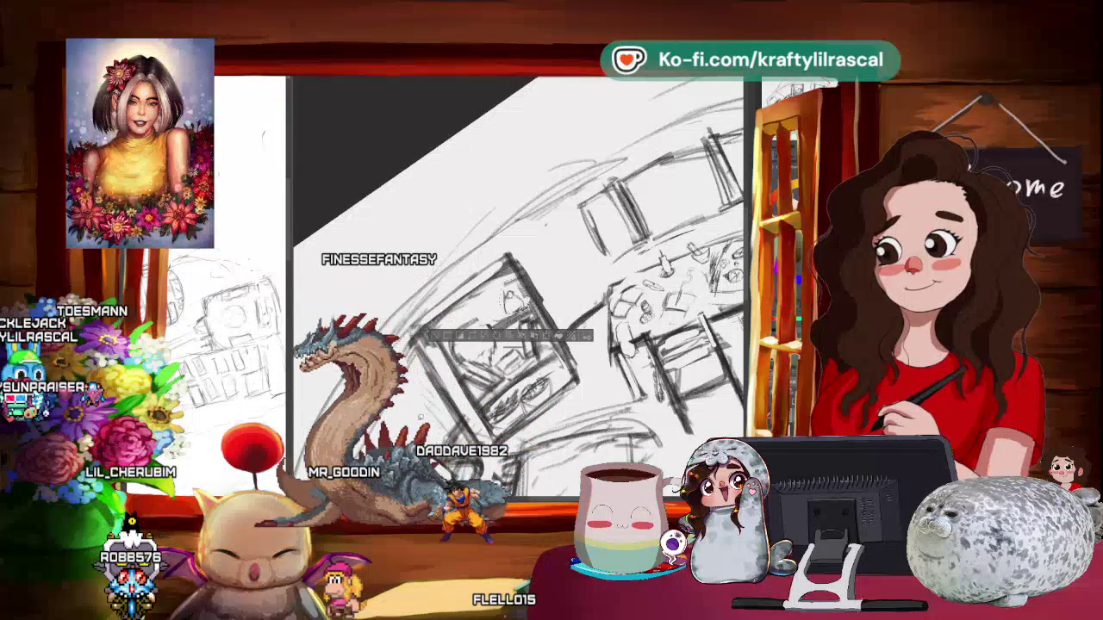
key(Return)
- Turn the view back to a slight tilt, then remove the sketch so the page is blank
key(4)
key(4)
key(4)
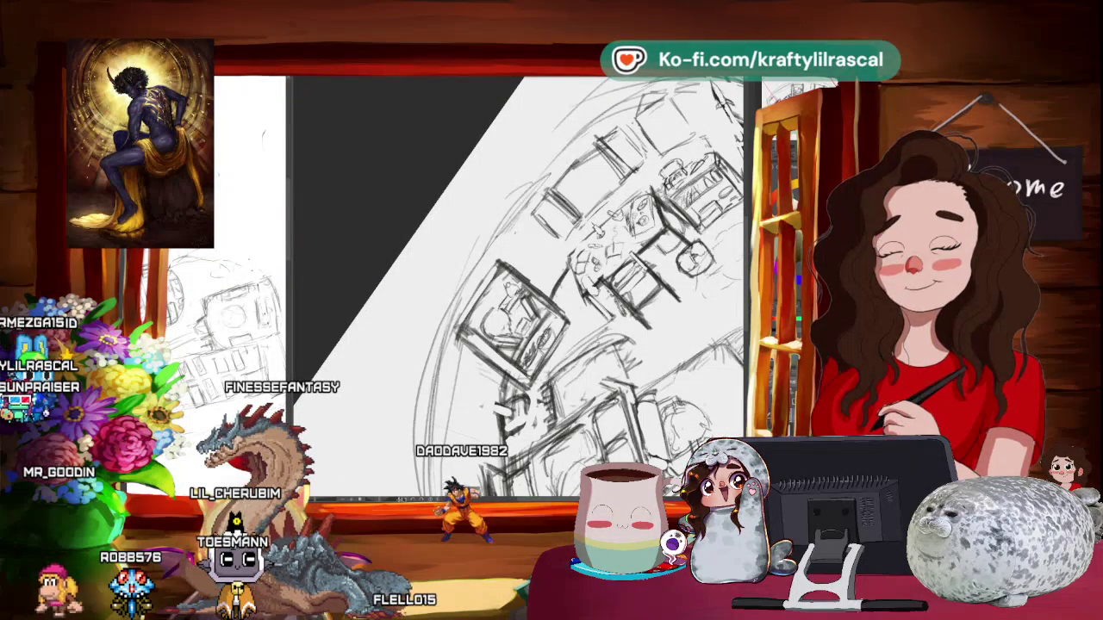
key(6)
key(6)
key(6)
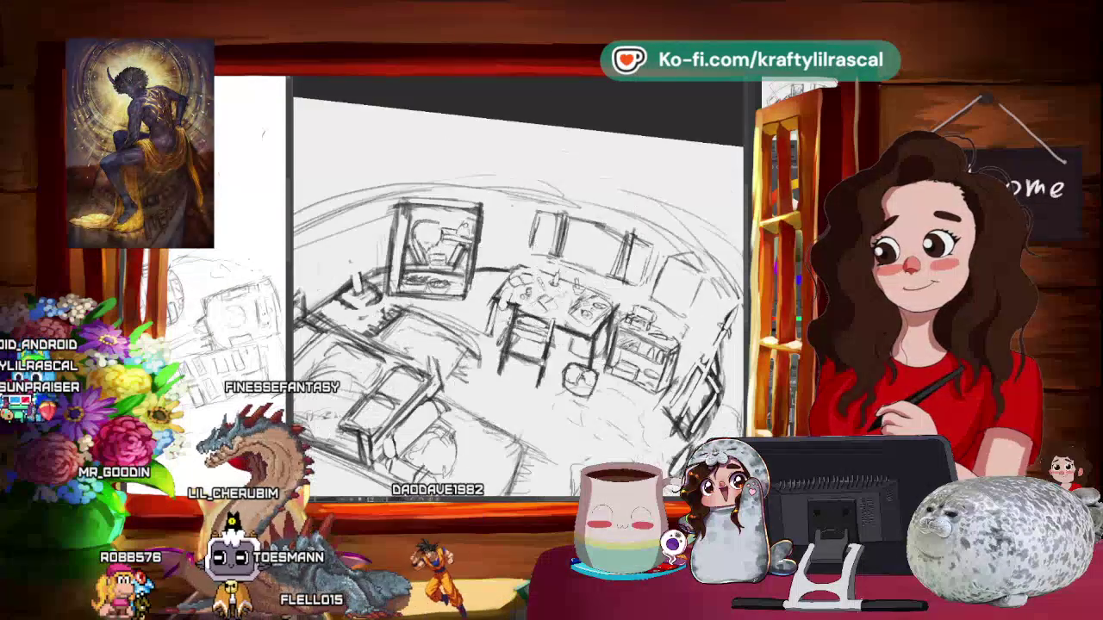
key(4)
key(4)
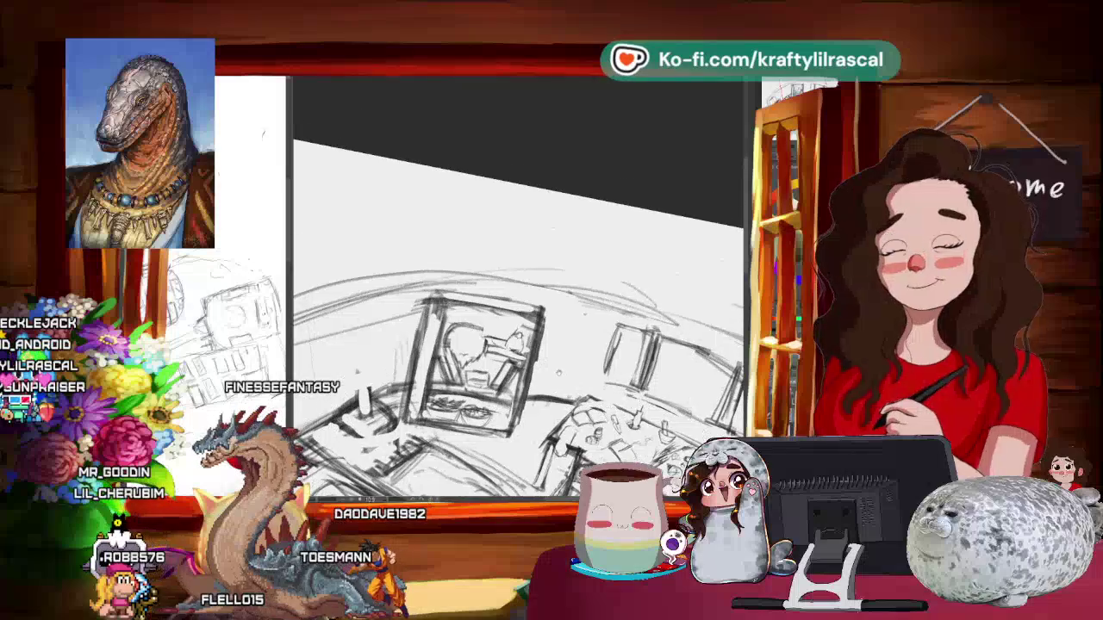
scroll(517, 289, up, 3)
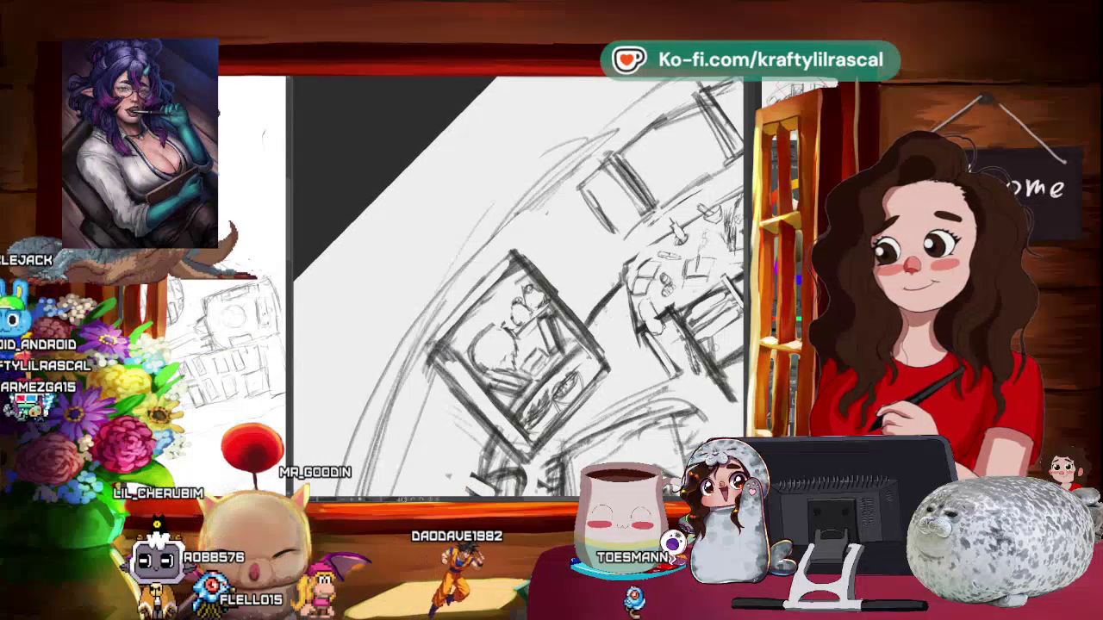
scroll(517, 284, down, 3)
scroll(517, 284, down, 3)
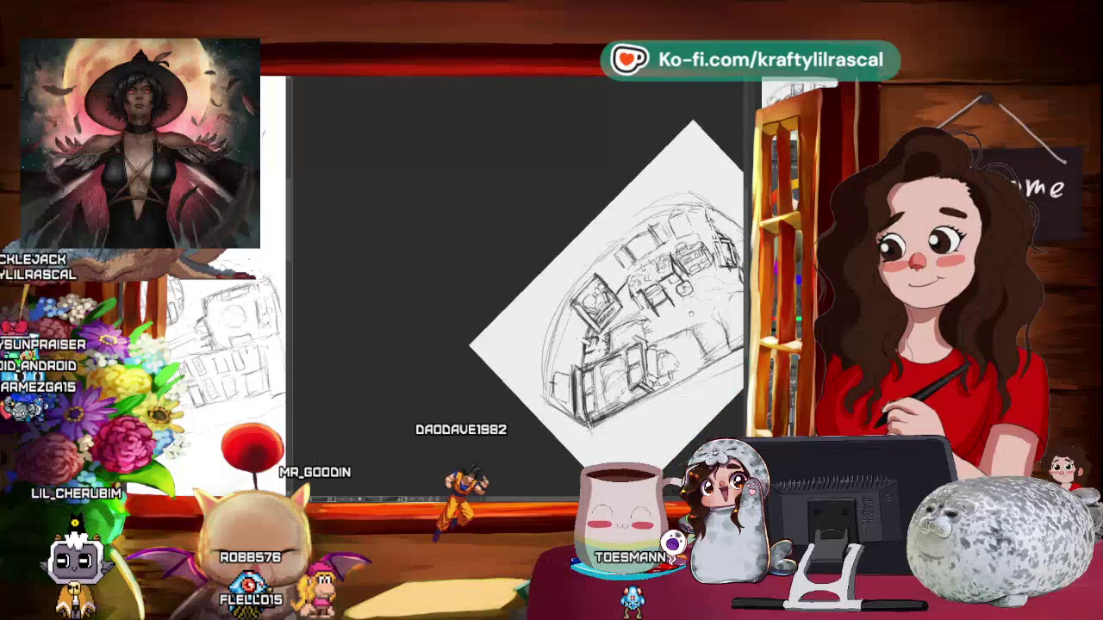
drag(655, 258, 551, 172)
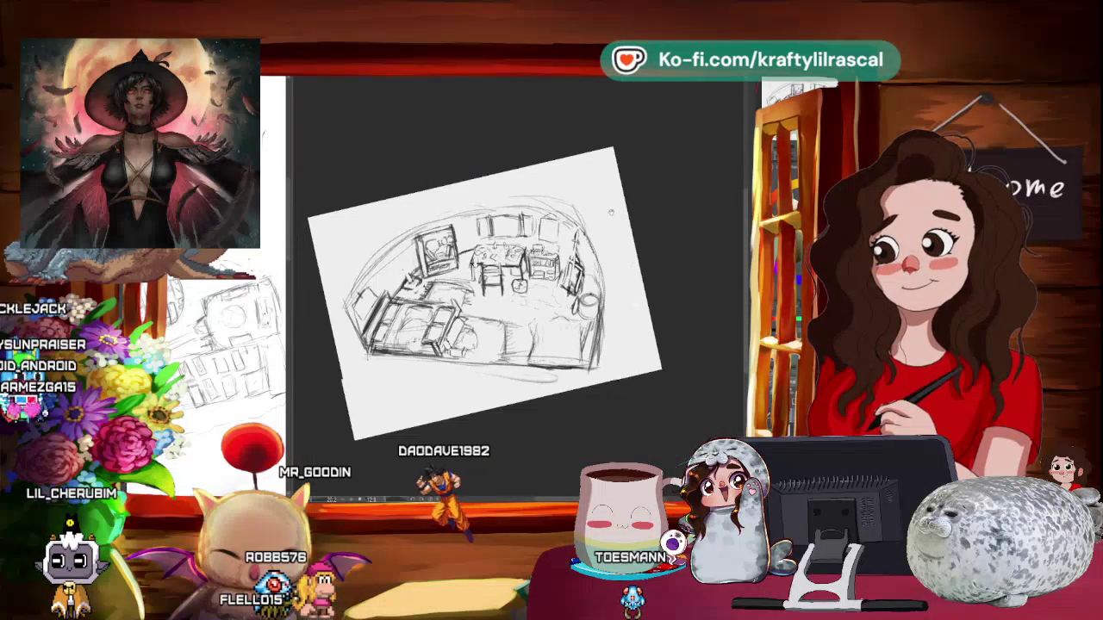
key(Delete)
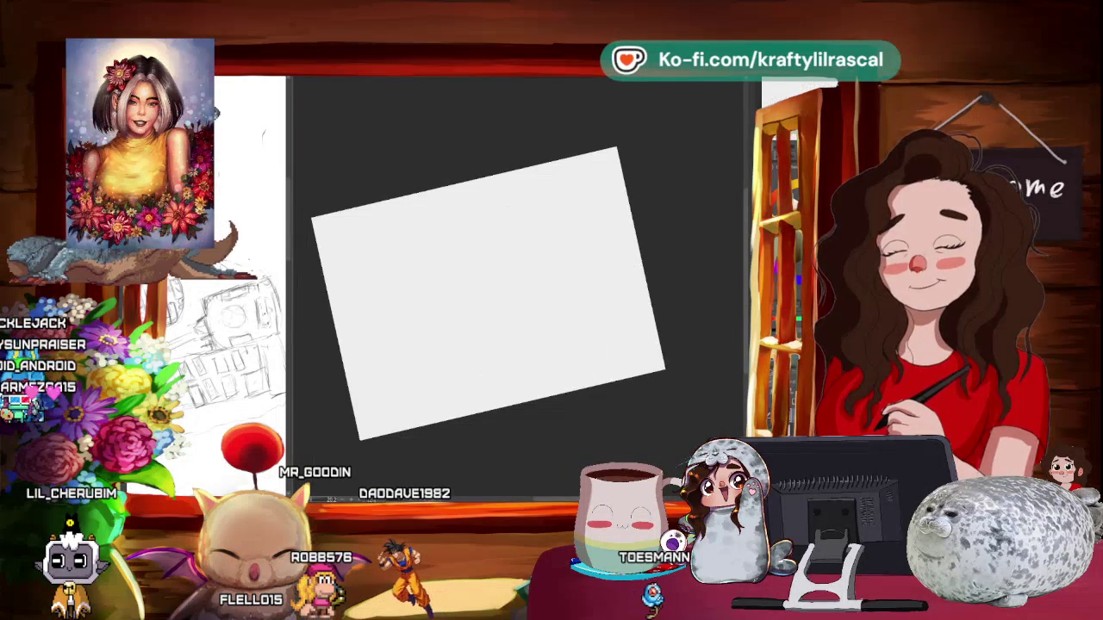
- Undo to bring the pencil room sketch back and turn the page nearly level
key(ctrl+z)
scroll(487, 293, up, 5)
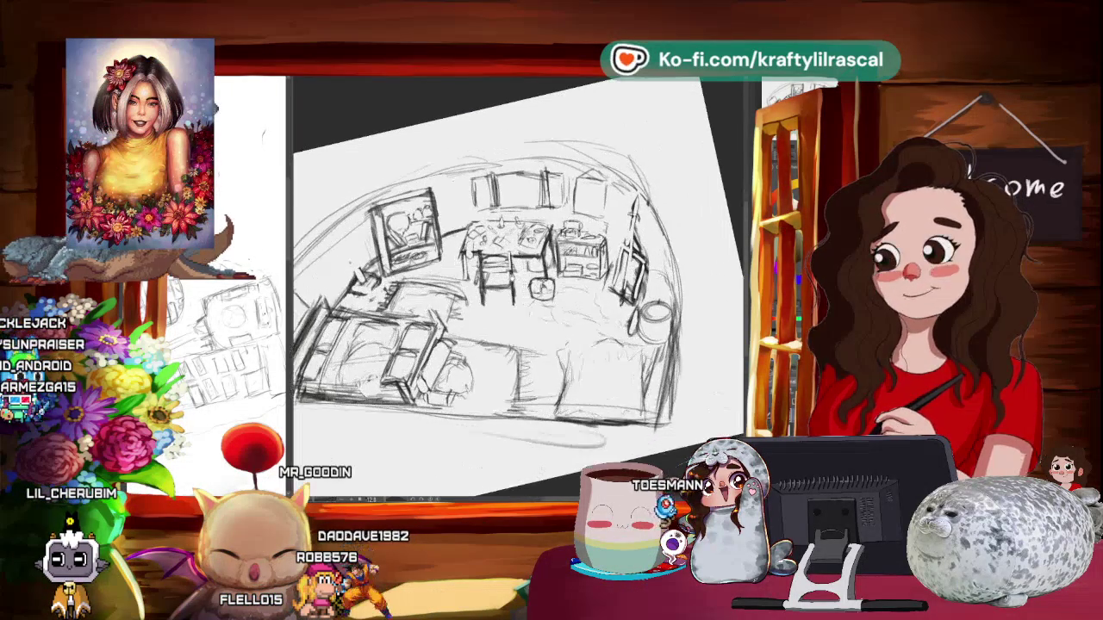
drag(603, 215, 551, 172)
scroll(487, 285, down, 3)
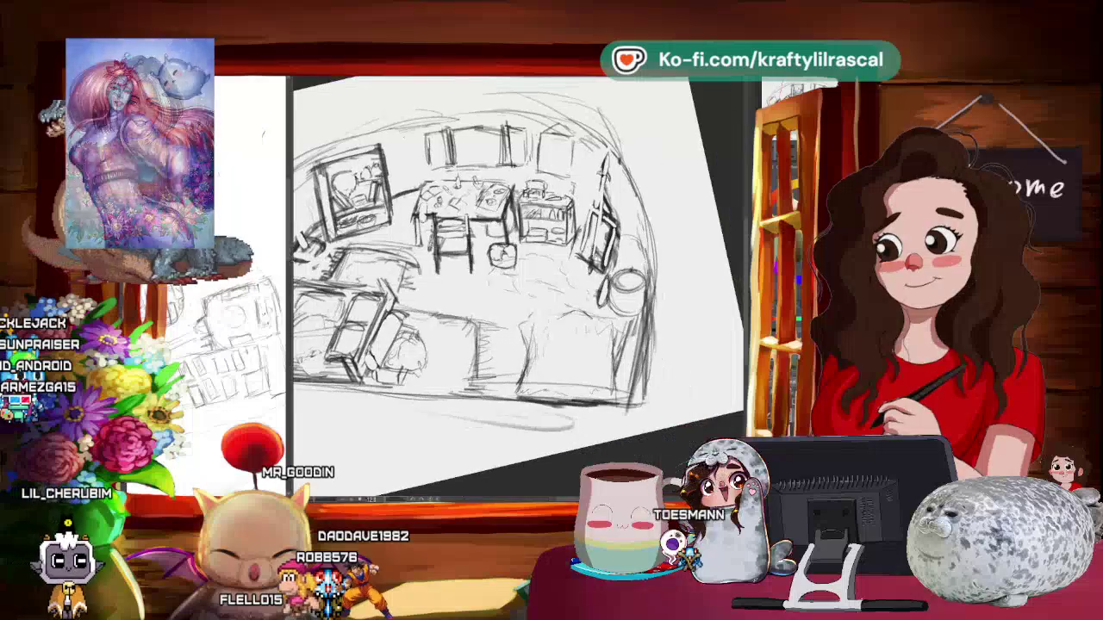
scroll(486, 284, down, 2)
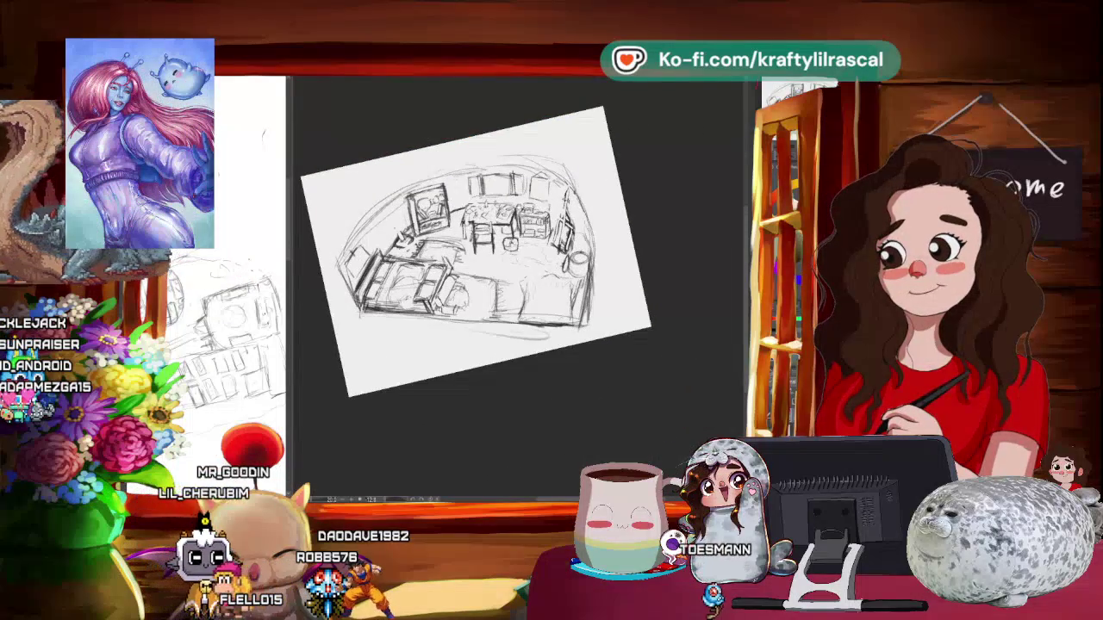
- Zoom in closely on the framed picture beside the bed, then back out slightly
scroll(487, 284, up, 1)
scroll(487, 285, up, 1)
scroll(487, 285, up, 1)
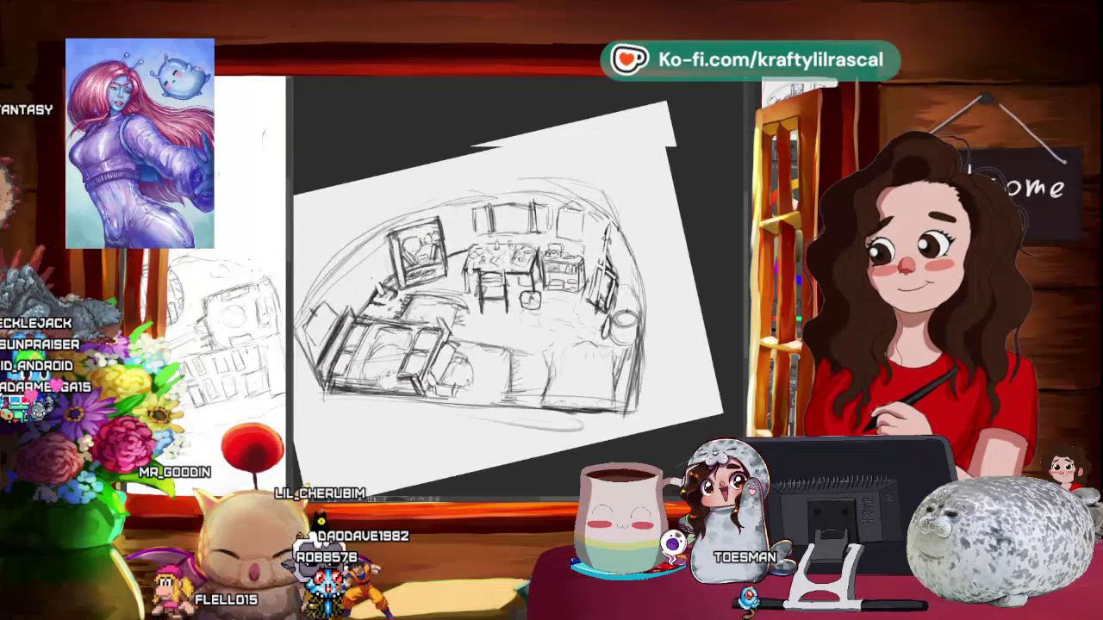
scroll(486, 285, up, 1)
scroll(487, 284, up, 1)
scroll(494, 319, up, 1)
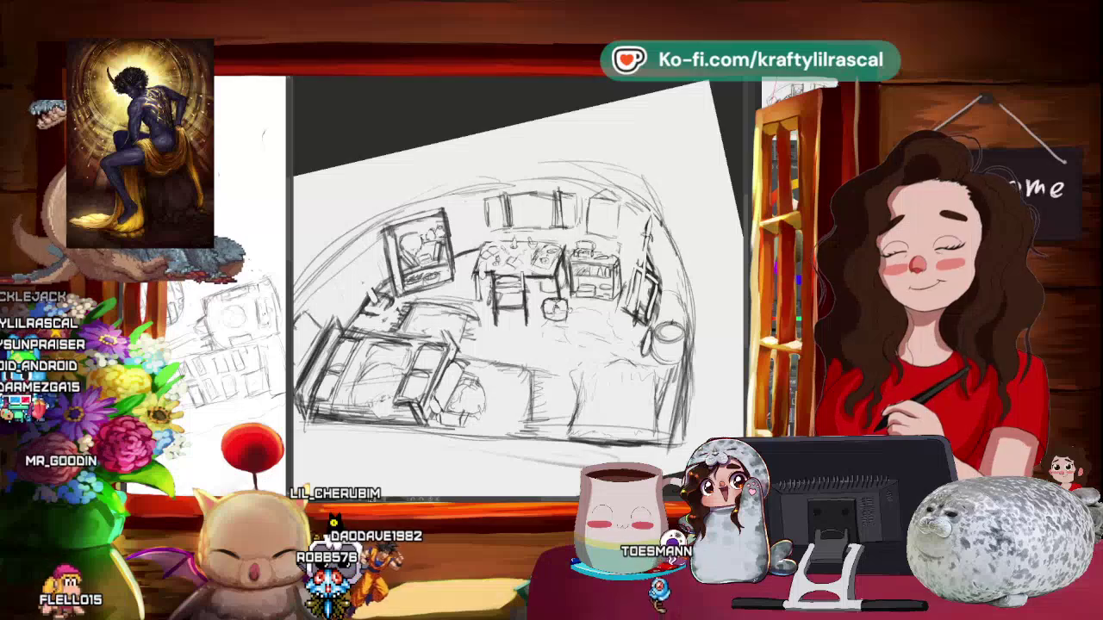
scroll(494, 319, up, 1)
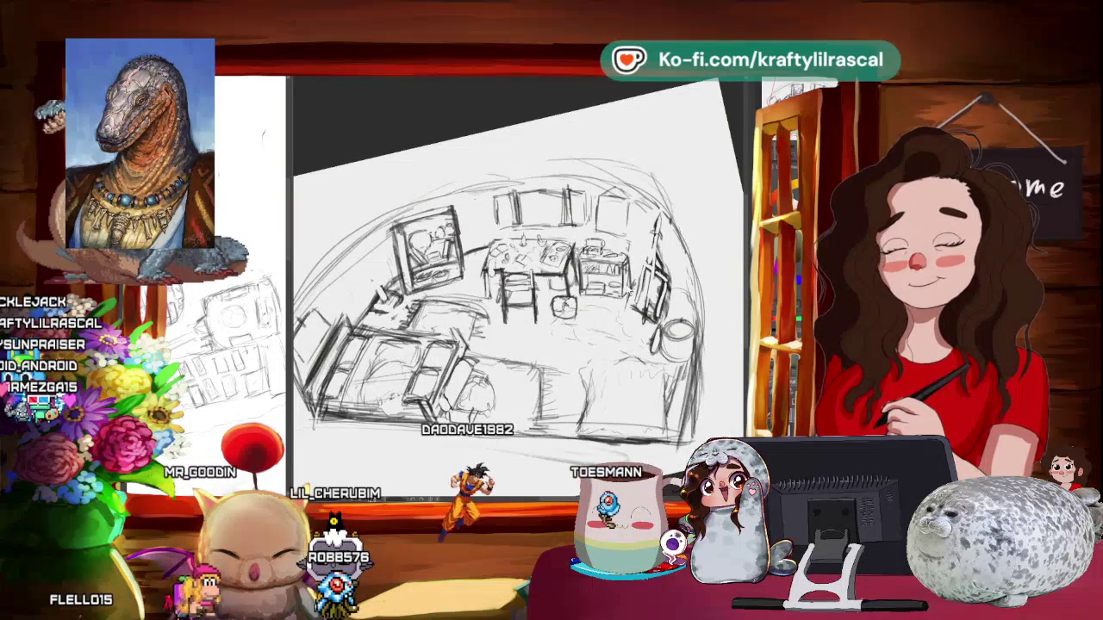
scroll(494, 319, down, 1)
scroll(517, 302, up, 2)
scroll(517, 301, up, 1)
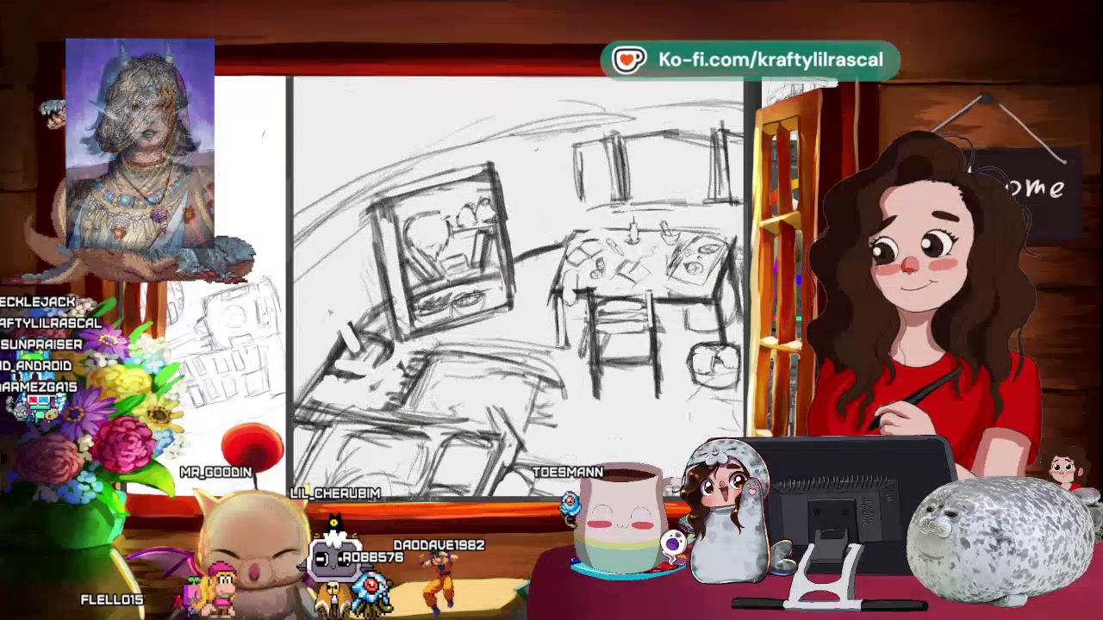
scroll(517, 302, up, 1)
scroll(517, 301, up, 1)
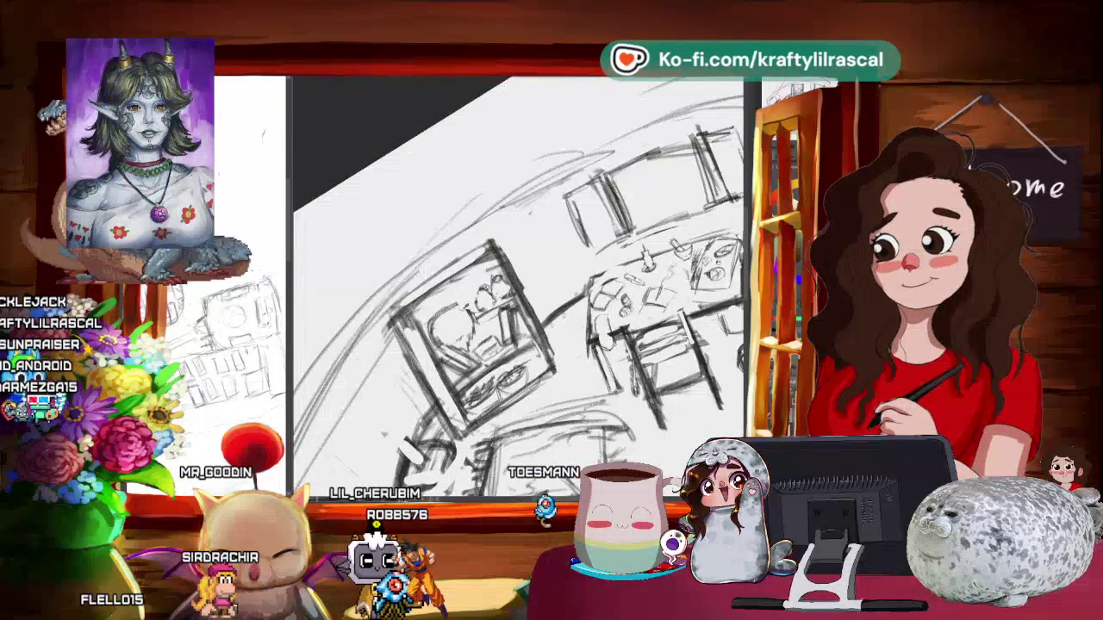
scroll(517, 302, up, 1)
scroll(517, 301, up, 1)
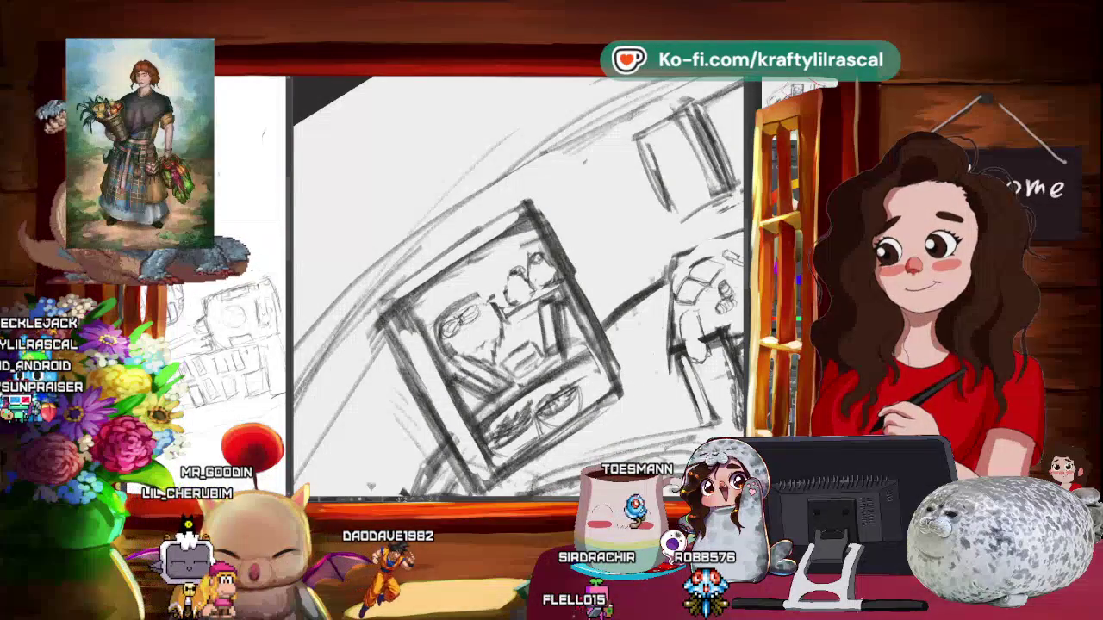
scroll(527, 273, down, 3)
scroll(527, 273, down, 3)
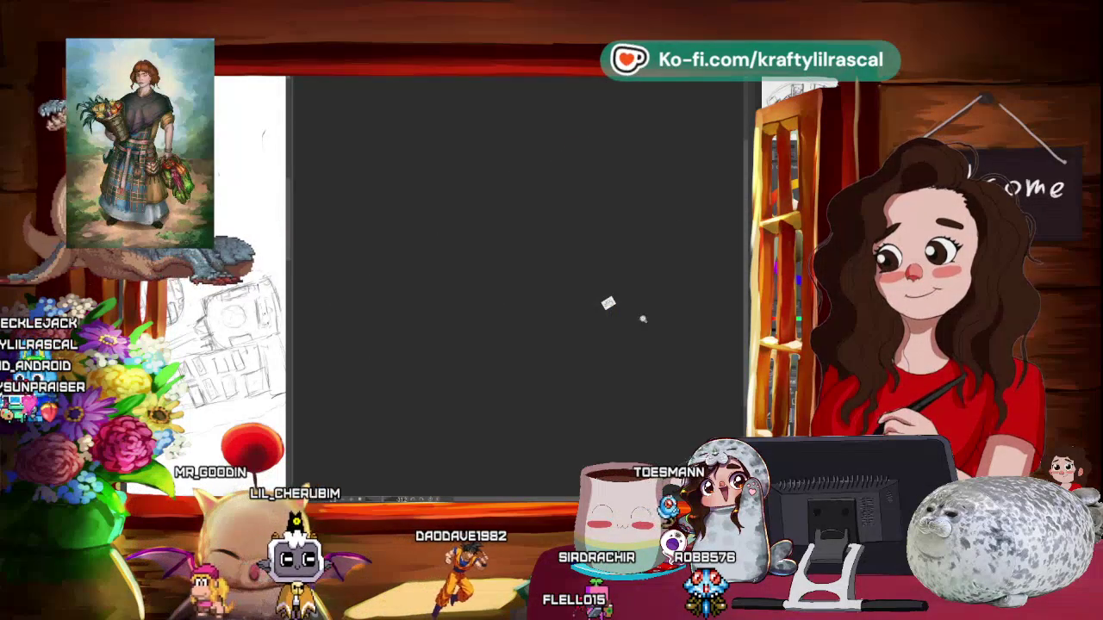
- Zoom in, level and pan the page so the desk, cabinet, stool and bed fill the view
scroll(643, 318, up, 2)
scroll(638, 301, up, 4)
drag(586, 224, 618, 310)
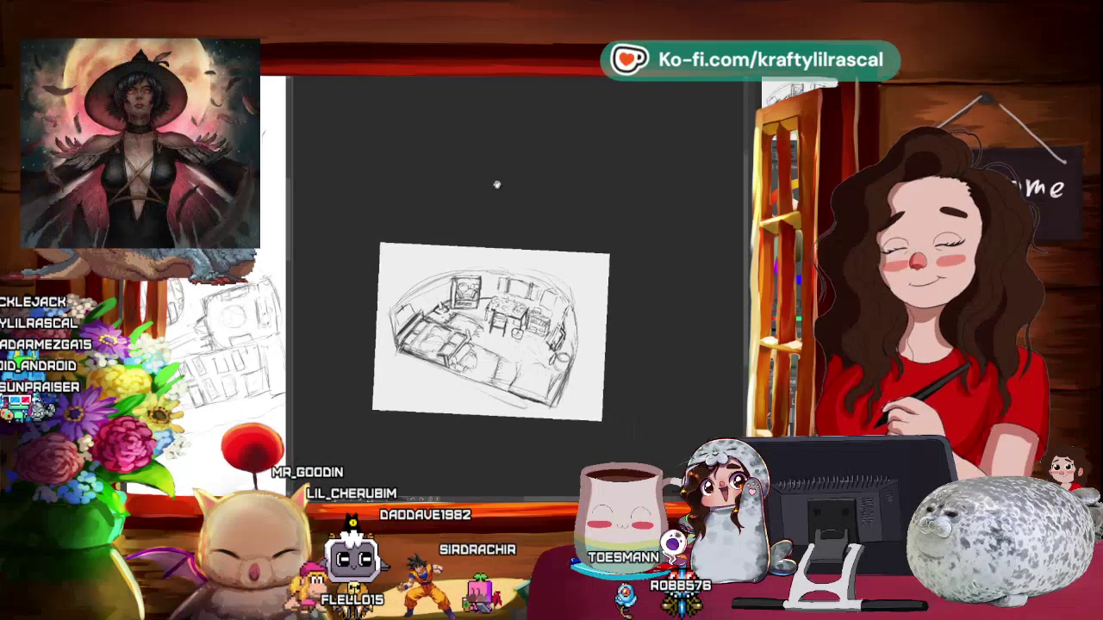
drag(495, 180, 440, 173)
drag(653, 341, 651, 315)
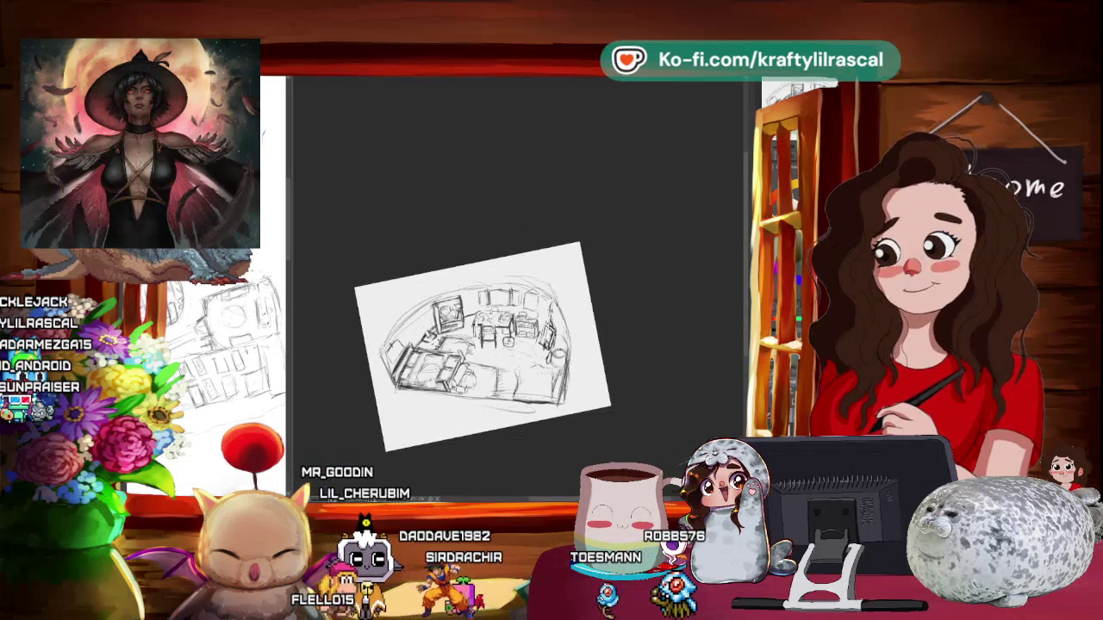
scroll(483, 344, up, 5)
drag(603, 388, 603, 353)
scroll(499, 301, up, 2)
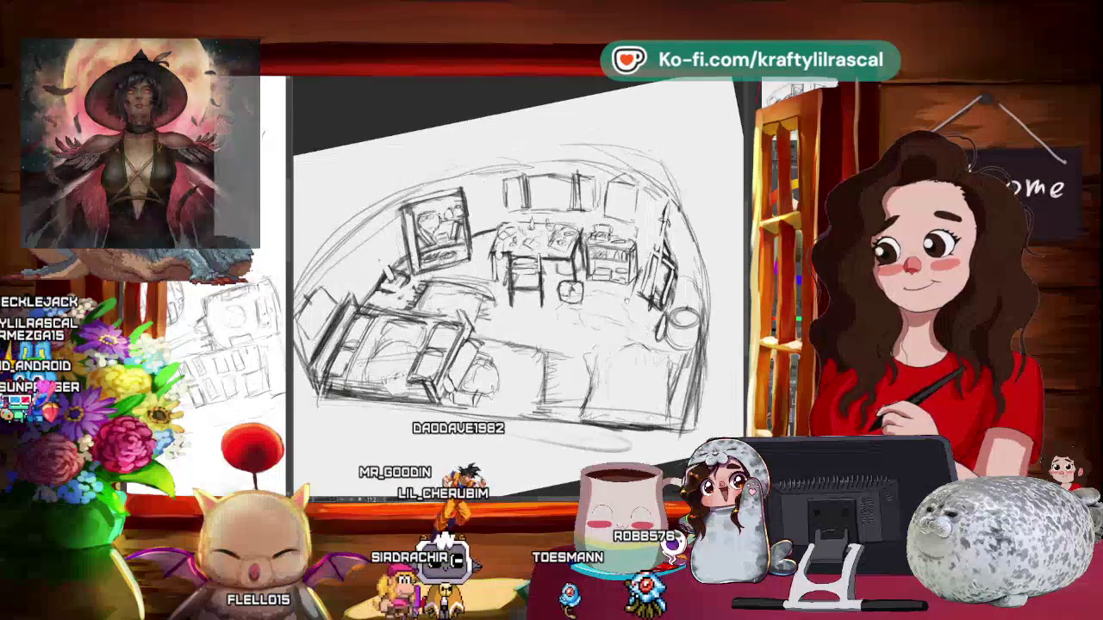
drag(516, 301, 483, 328)
mouse_move(570, 249)
mouse_down()
mouse_move(631, 151)
mouse_move(633, 253)
mouse_up()
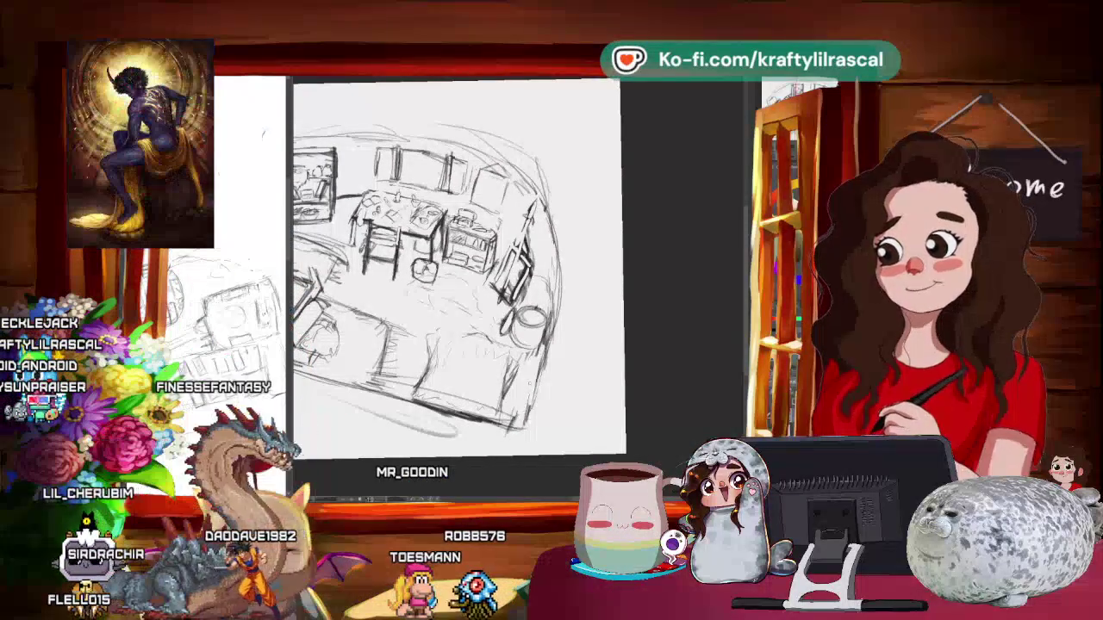
scroll(465, 327, down, 2)
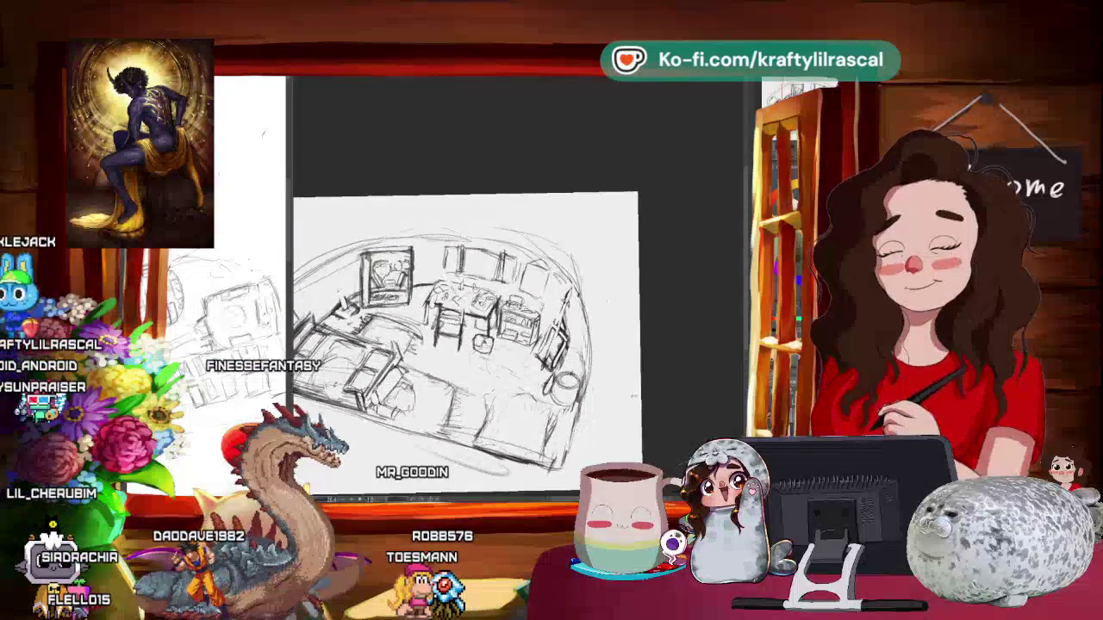
drag(517, 387, 534, 345)
scroll(517, 327, up, 3)
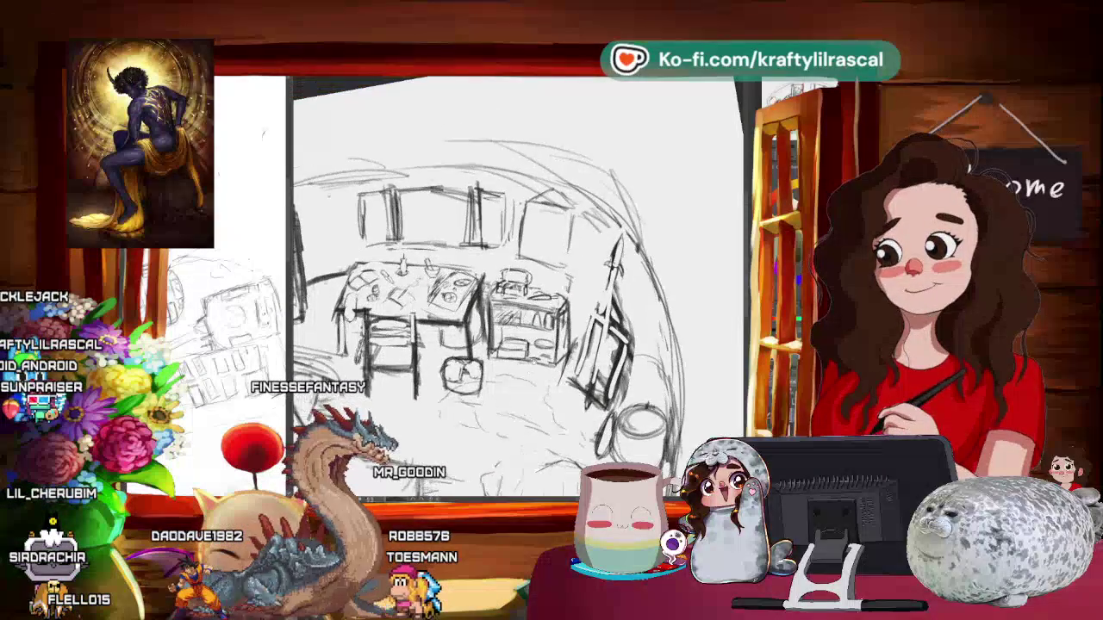
scroll(517, 276, up, 1)
scroll(517, 275, up, 1)
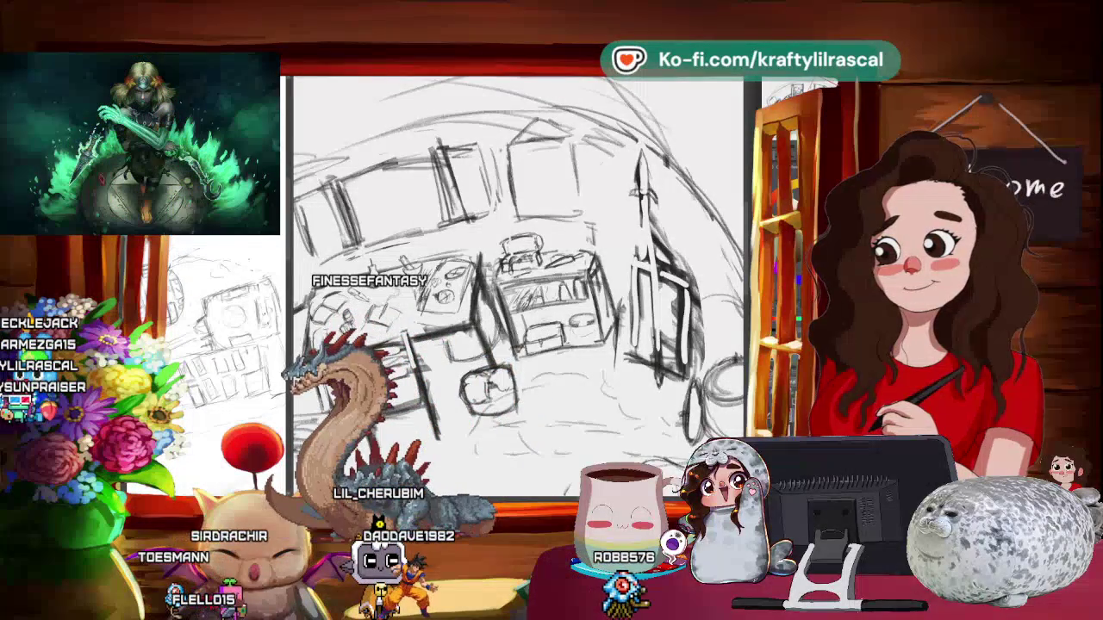
mouse_move(663, 263)
mouse_down()
mouse_move(713, 284)
mouse_move(720, 259)
mouse_up()
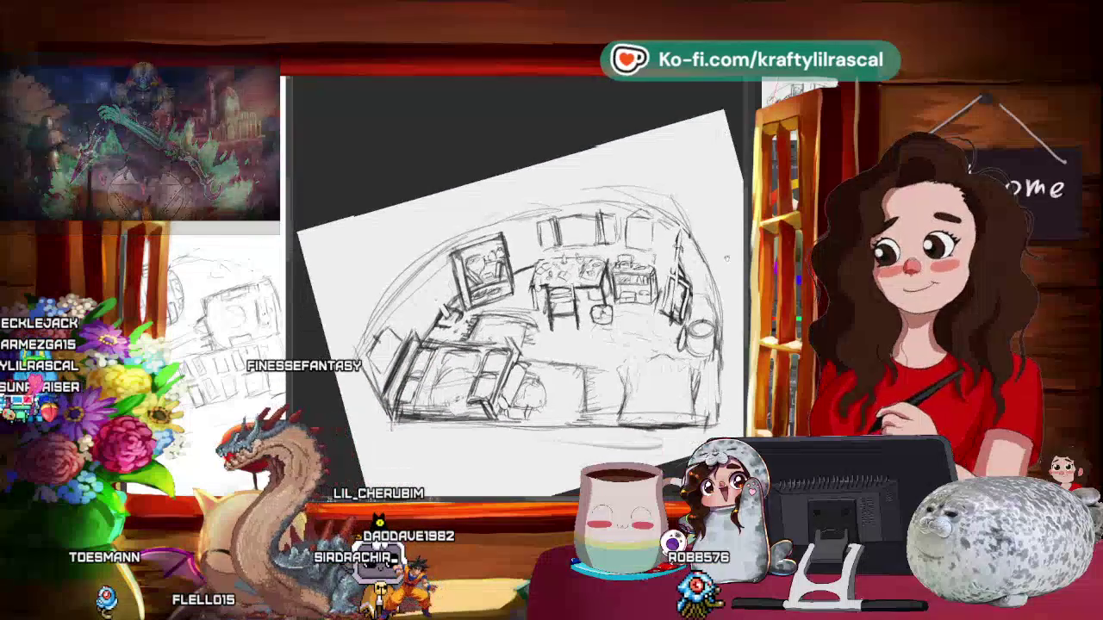
drag(741, 303, 707, 299)
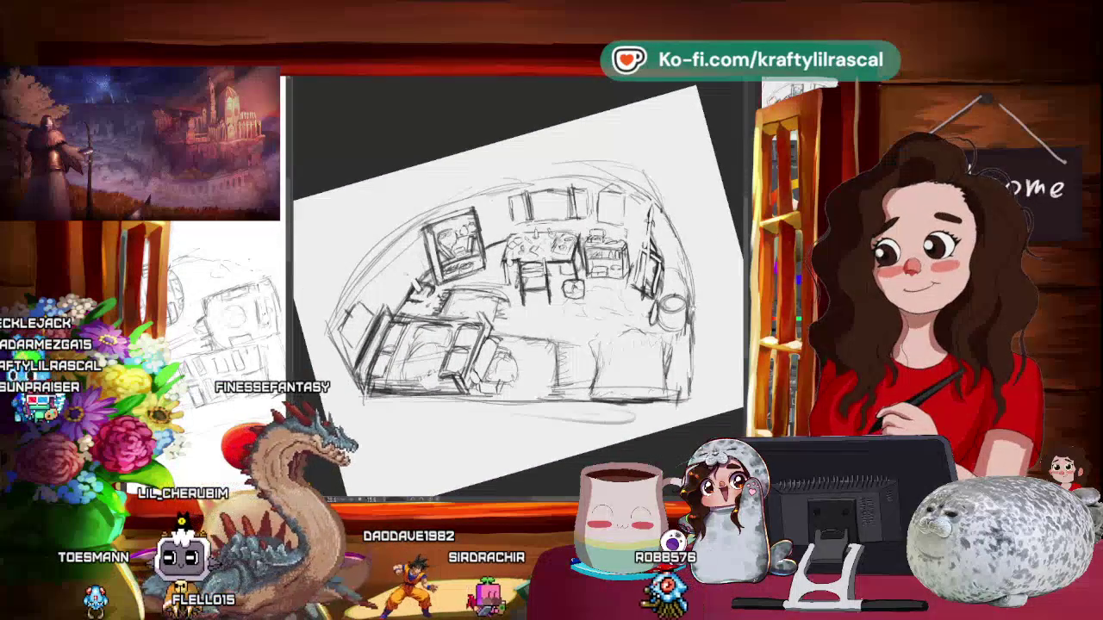
drag(700, 302, 722, 304)
mouse_move(654, 302)
mouse_down()
mouse_move(626, 298)
mouse_move(655, 302)
mouse_move(638, 293)
mouse_move(697, 259)
mouse_up()
scroll(637, 293, up, 2)
- Move the candle on the table further left, then begin resizing the dishes
scroll(517, 284, up, 3)
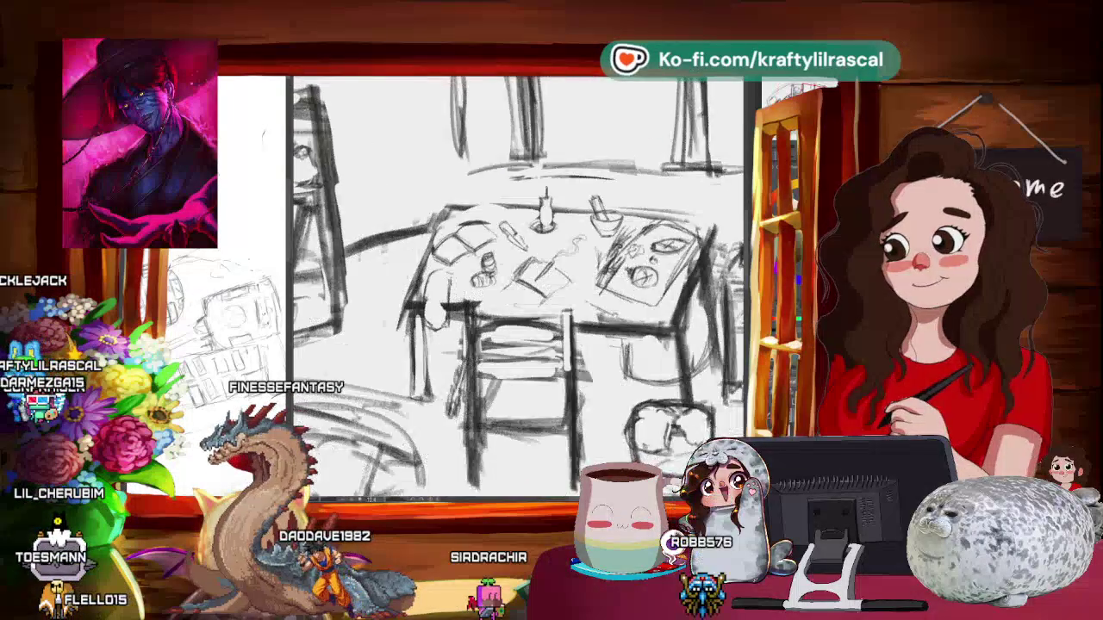
scroll(517, 284, up, 2)
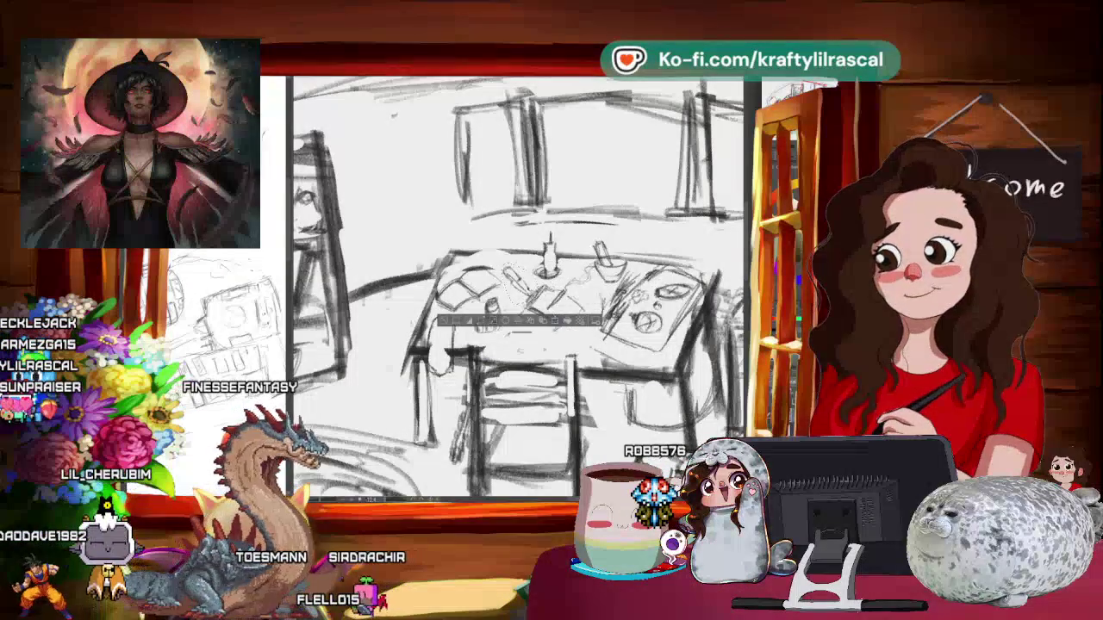
key(Return)
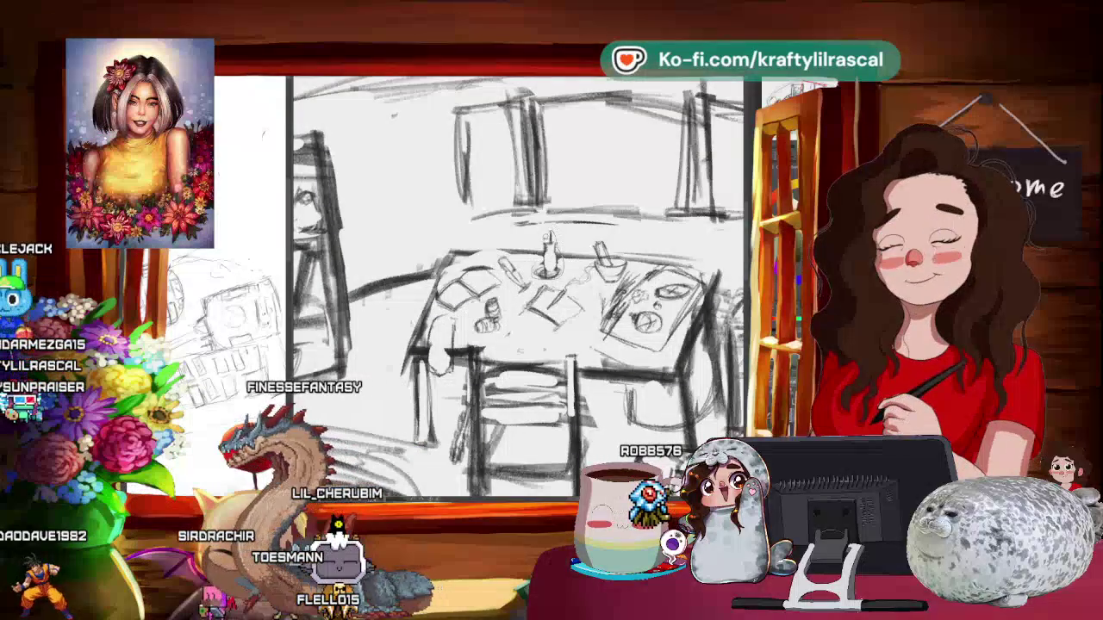
drag(548, 254, 485, 241)
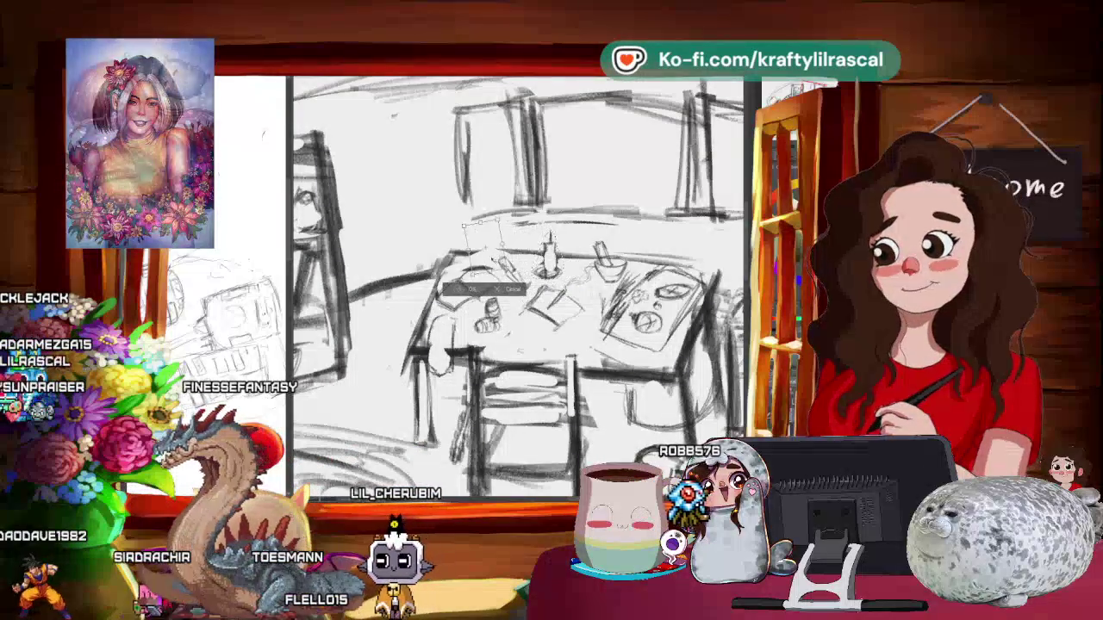
key(Return)
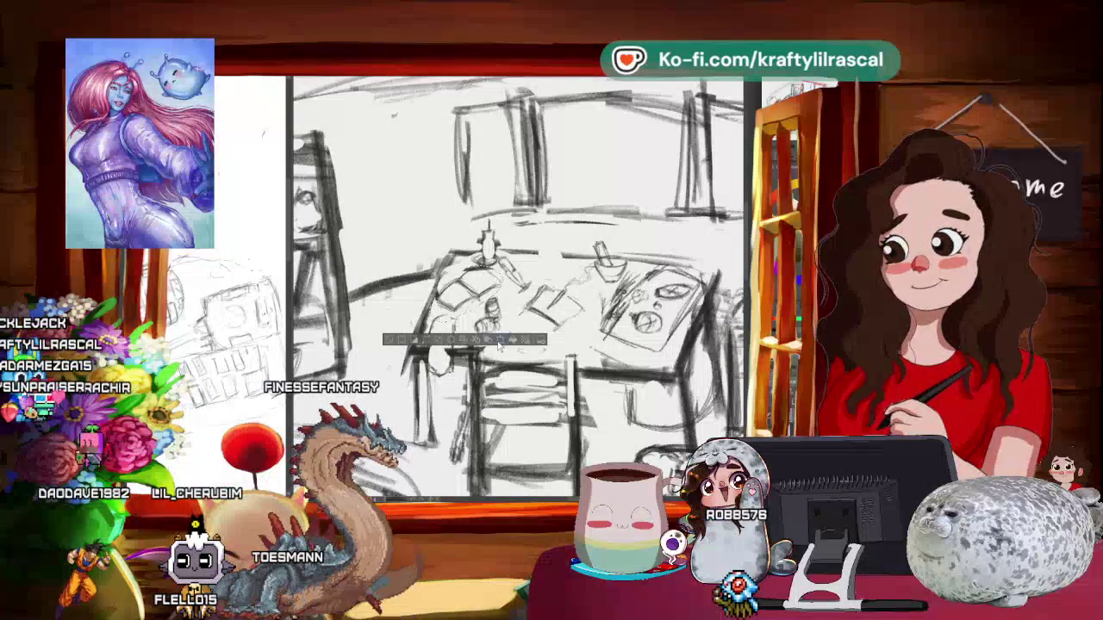
key(ctrl+t)
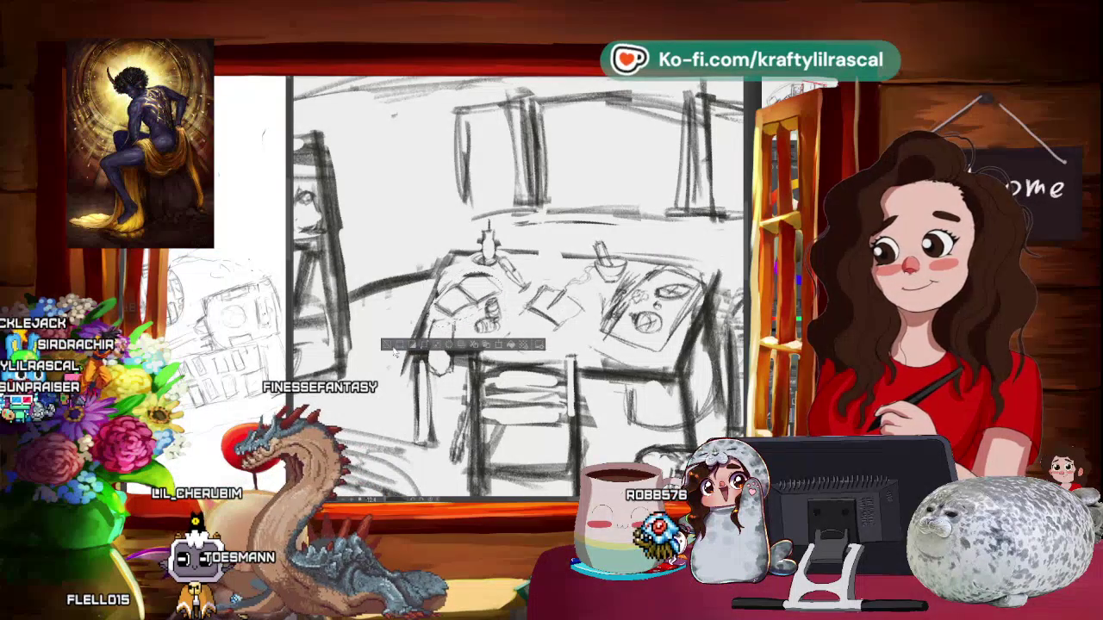
scroll(390, 353, down, 3)
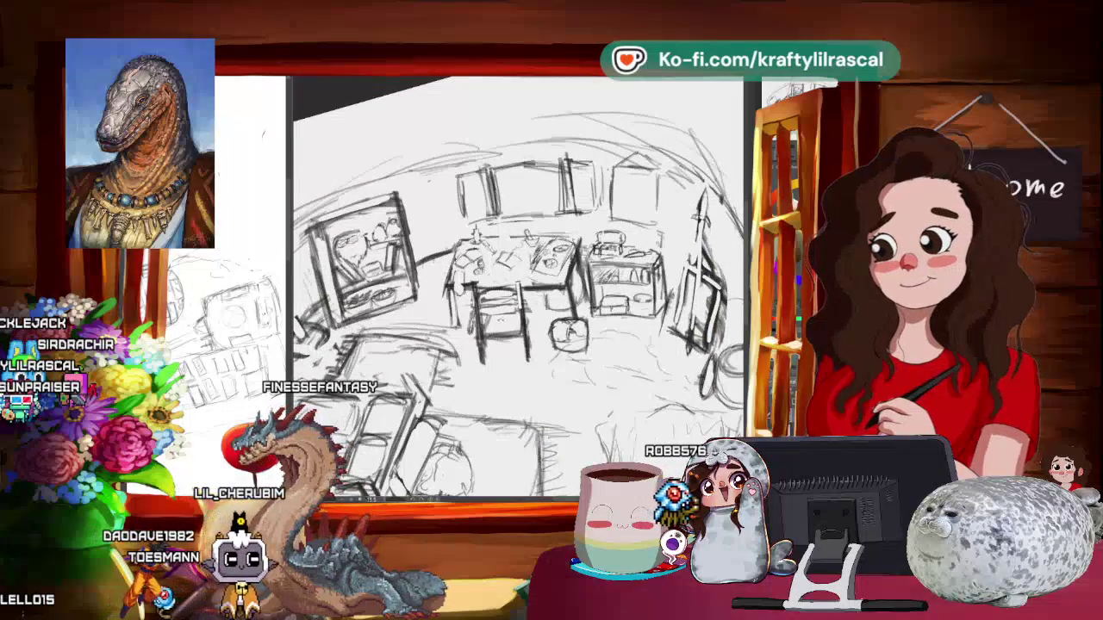
scroll(517, 285, up, 3)
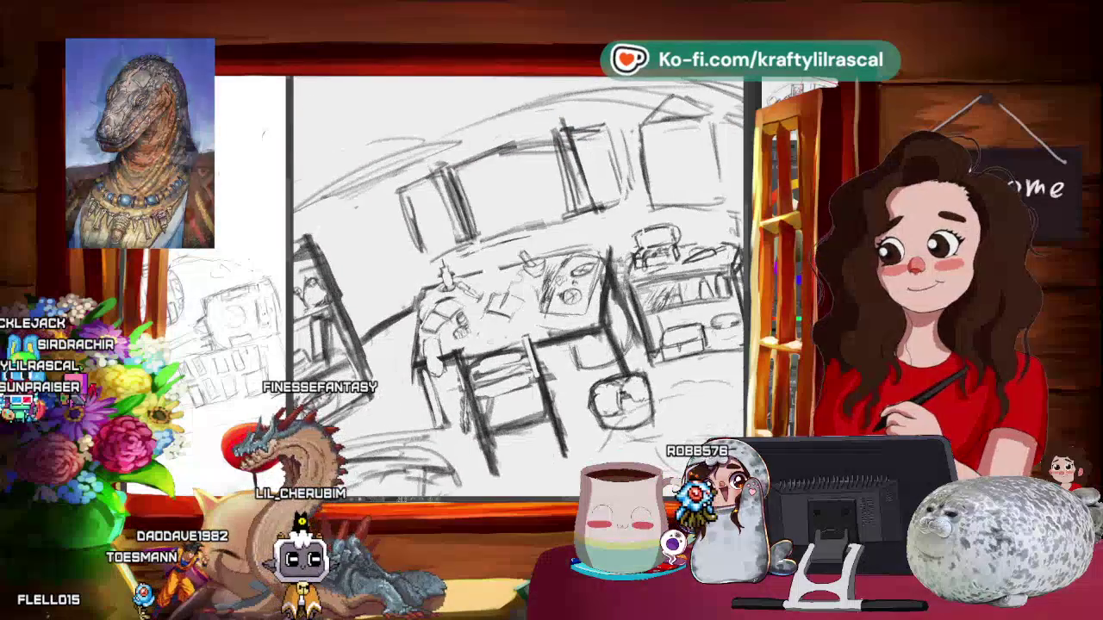
scroll(517, 284, up, 2)
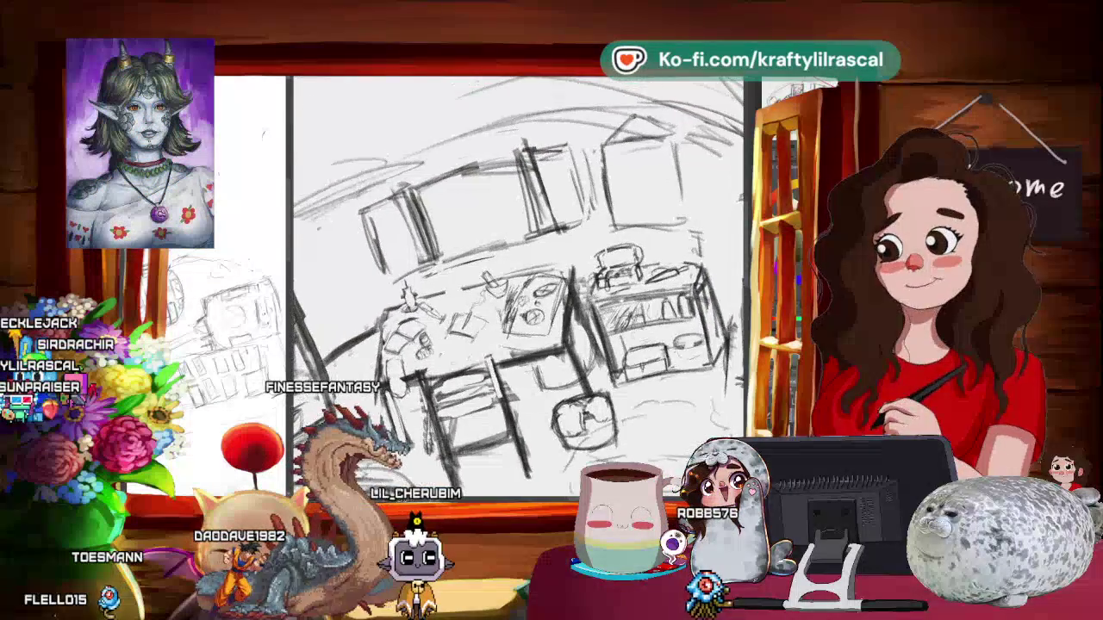
scroll(517, 284, up, 1)
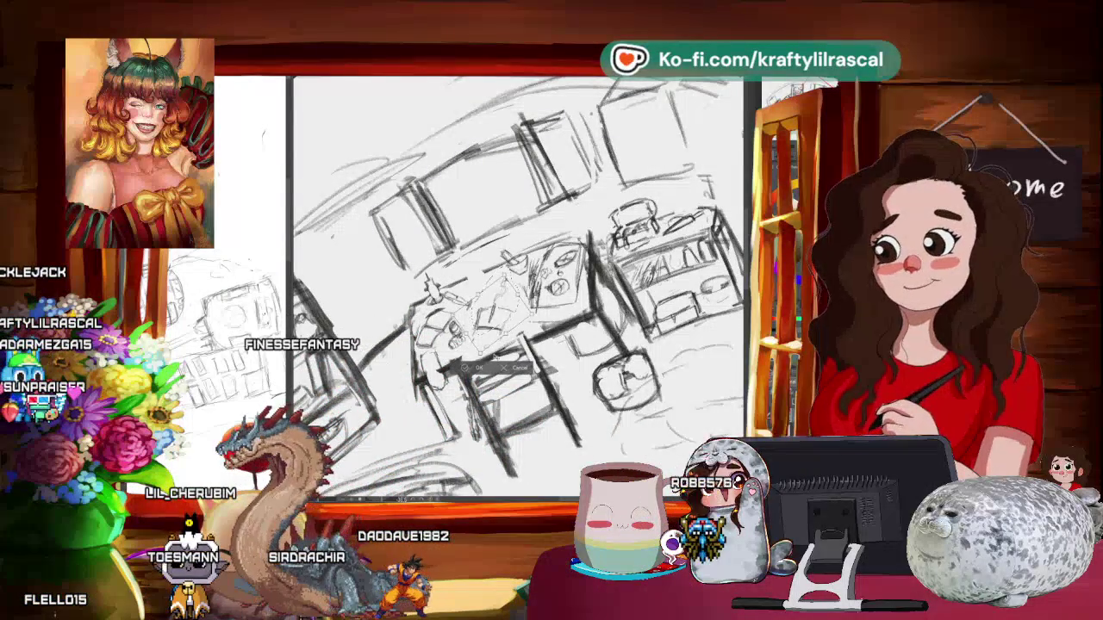
key(Return)
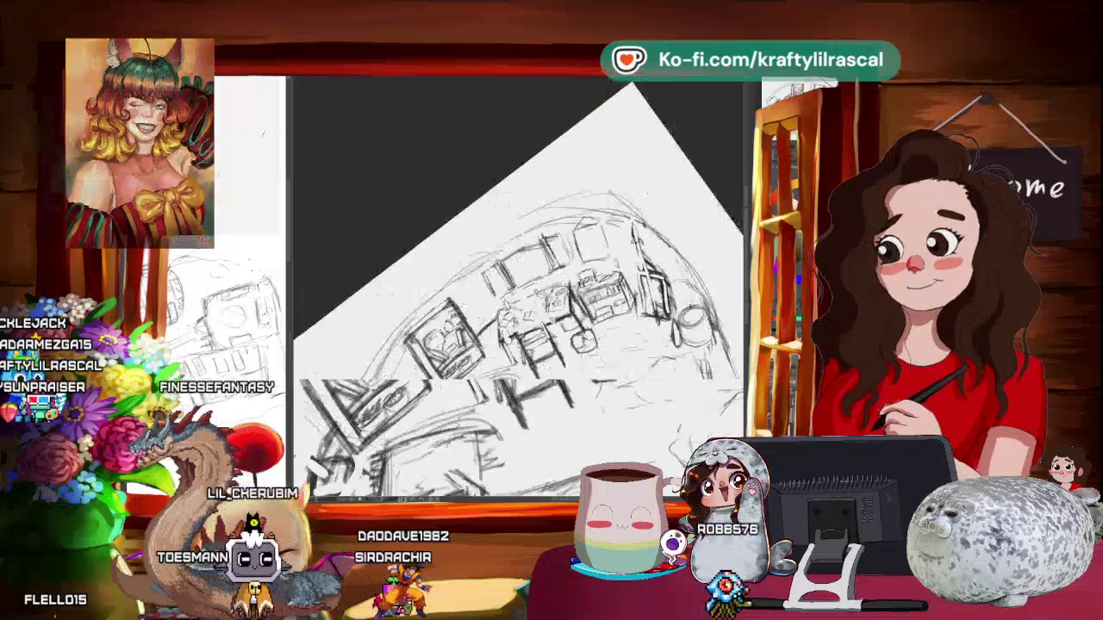
key(asciicircum)
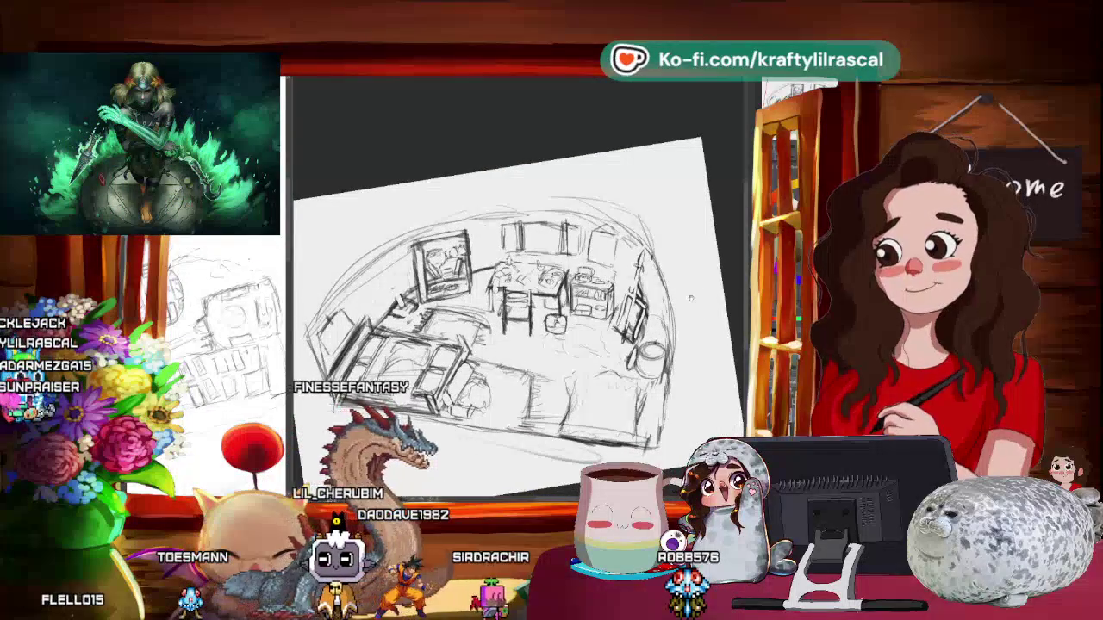
scroll(690, 299, up, 2)
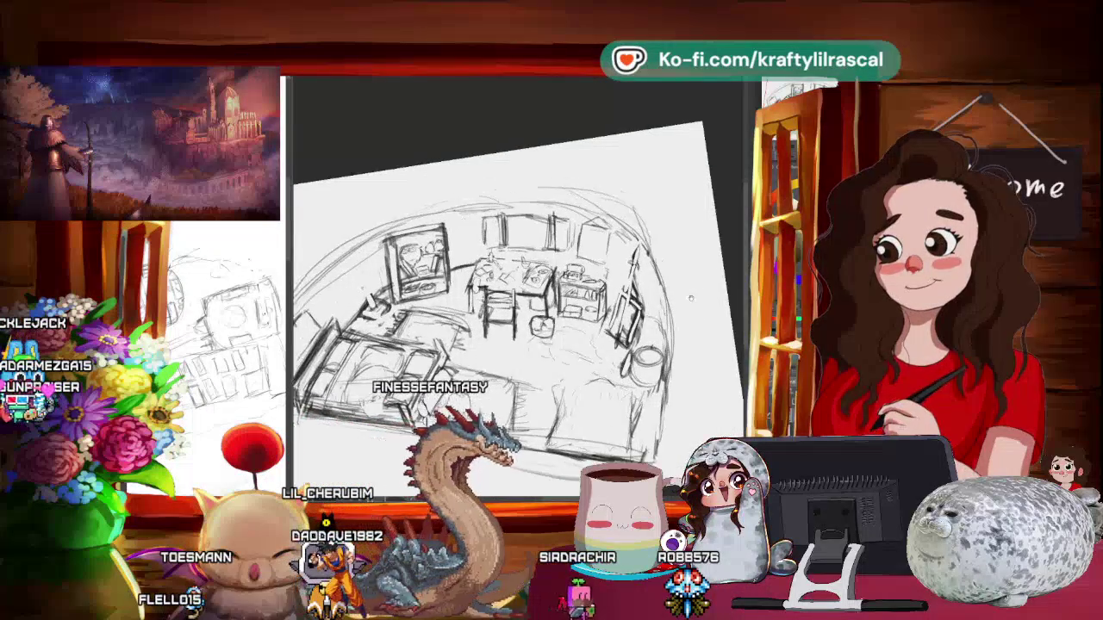
scroll(690, 299, up, 2)
key(asciicircum)
key(asciicircum)
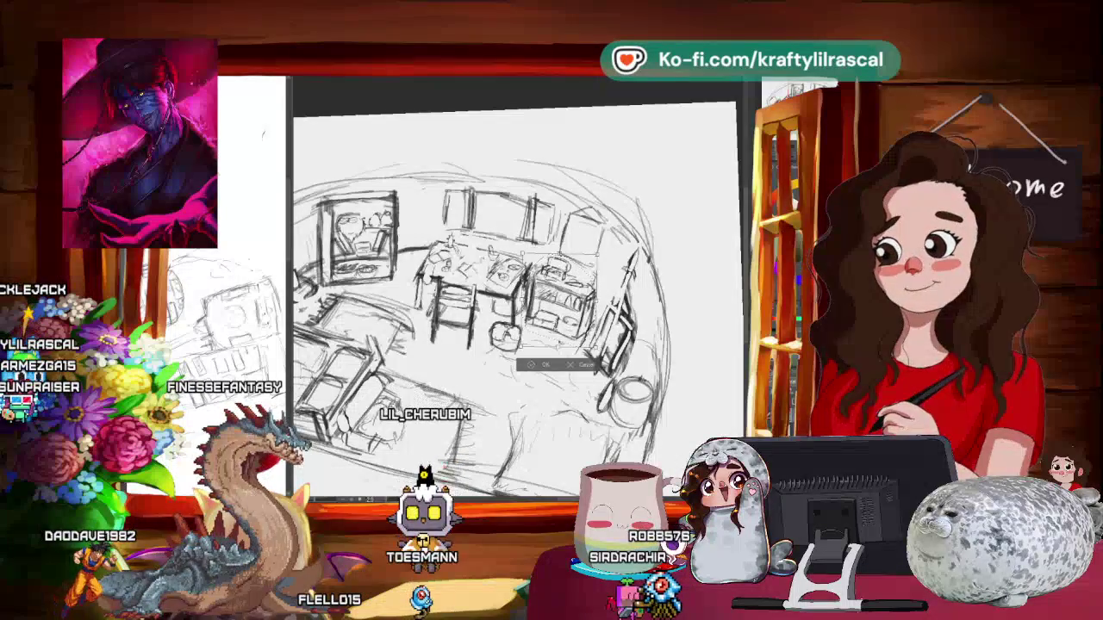
- Apply the pending transform on the sketch and quit to reach the unsaved-changes prompt
click(542, 365)
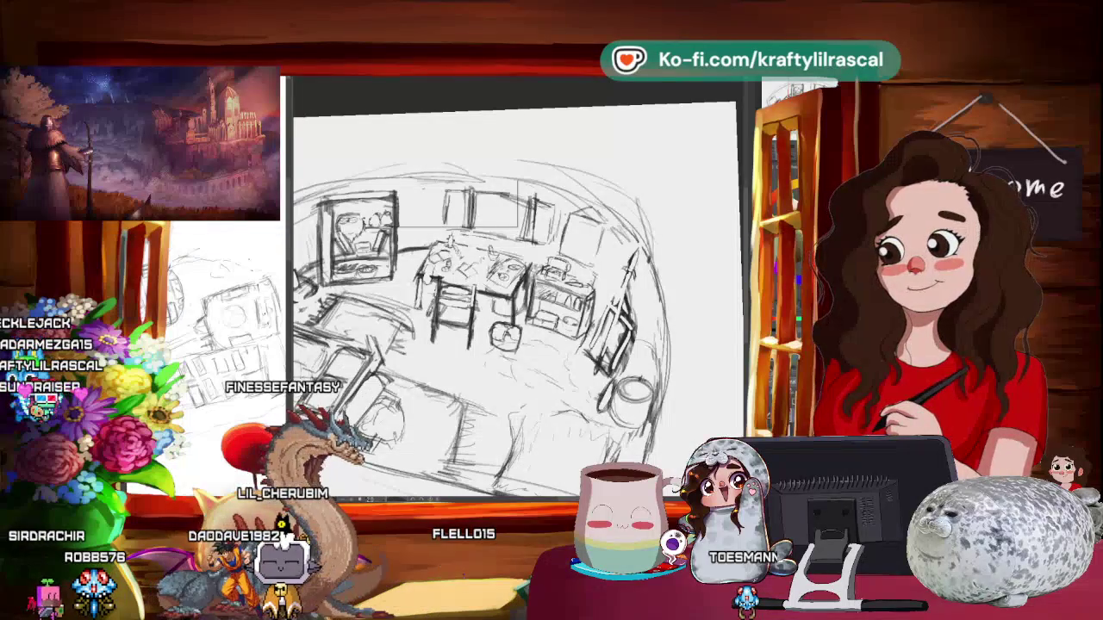
key(ctrl+q)
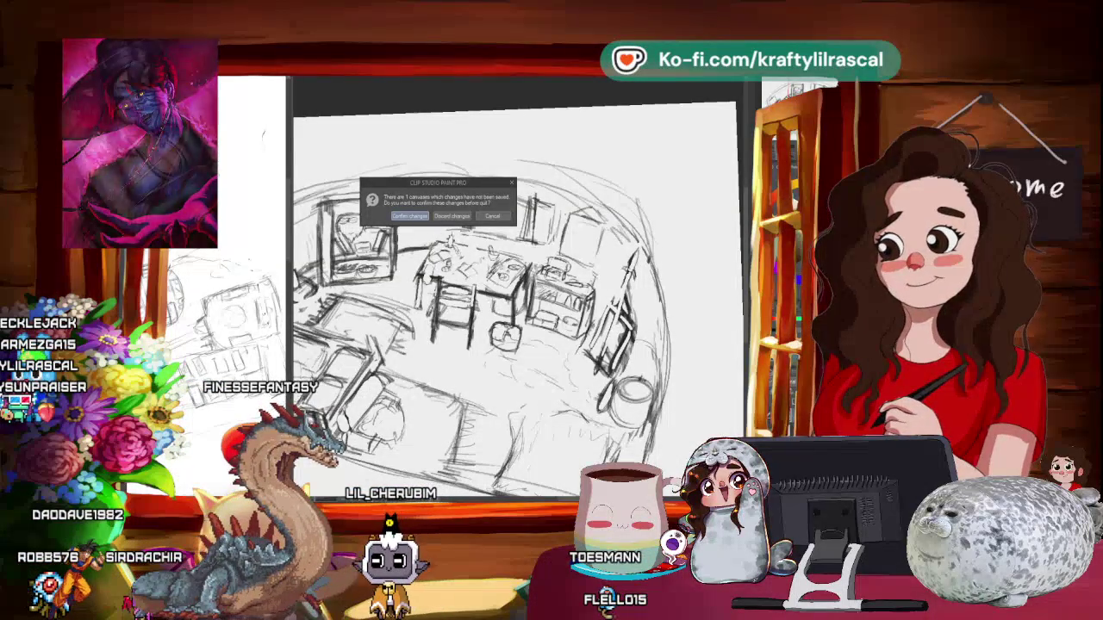
- Choose Confirm changes so the room sketch is saved as the program closes
click(420, 219)
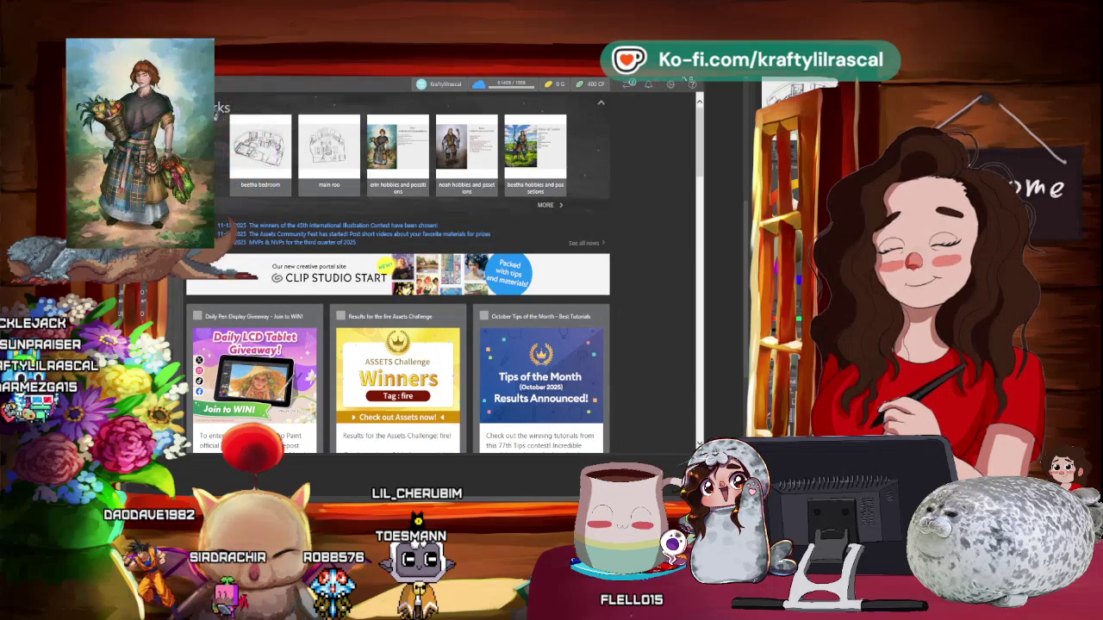
- Open 'Characters family home' from the launcher's full recent works list in Clip Studio Paint
click(690, 83)
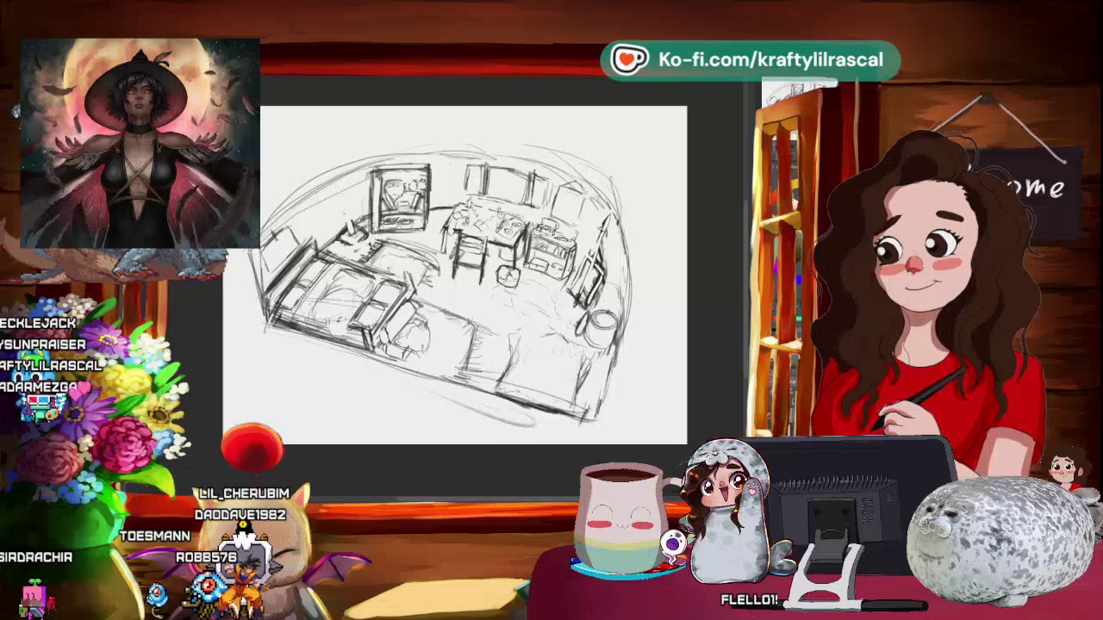
key(alt+Tab)
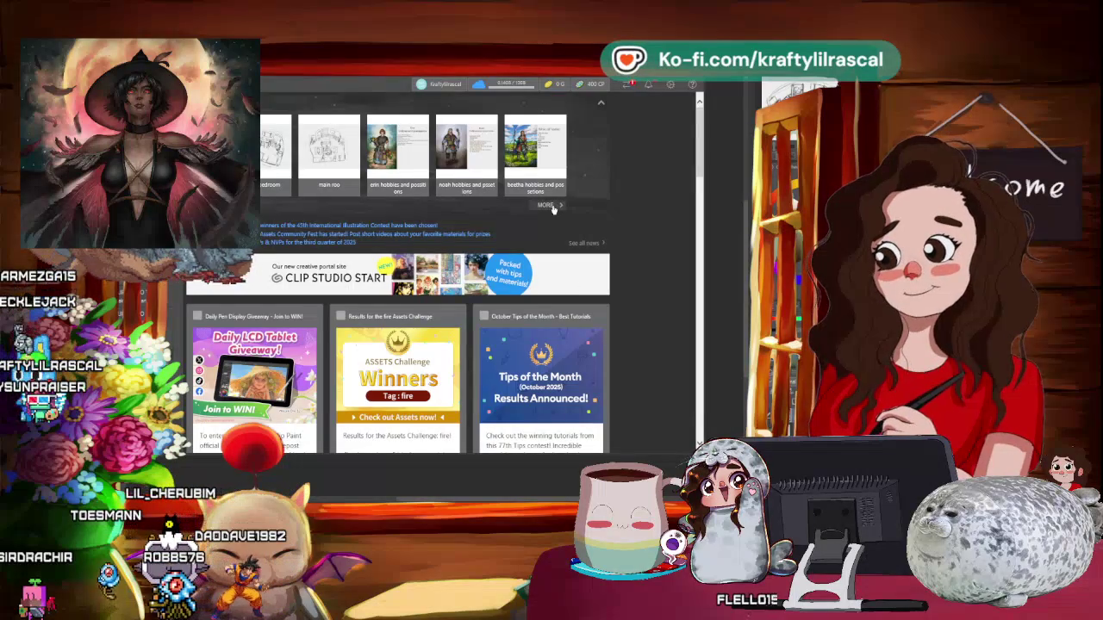
click(546, 206)
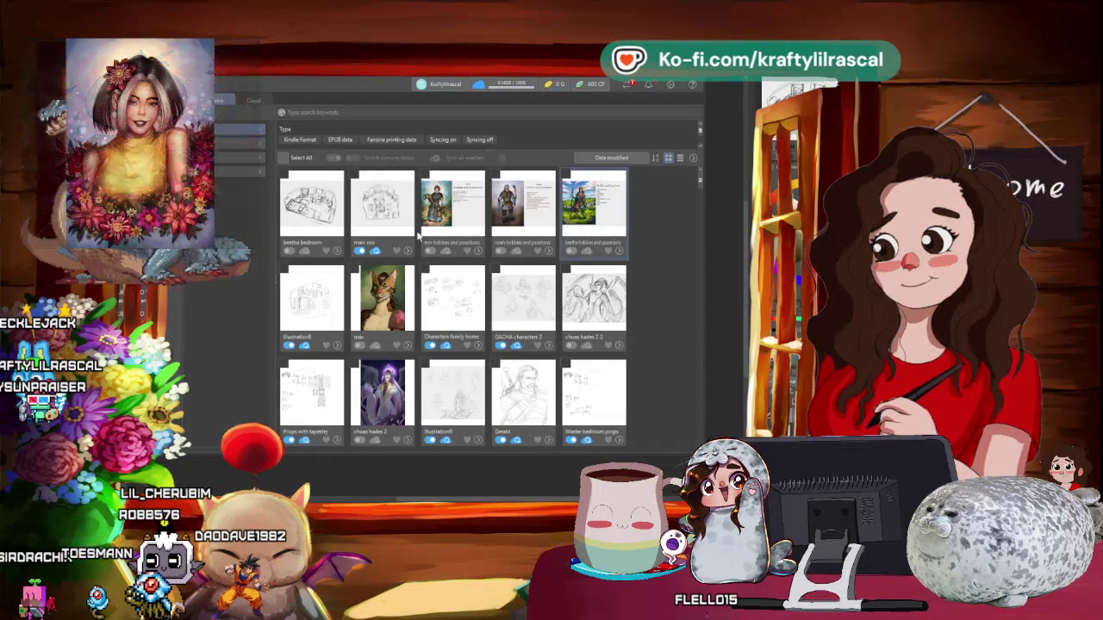
click(452, 297)
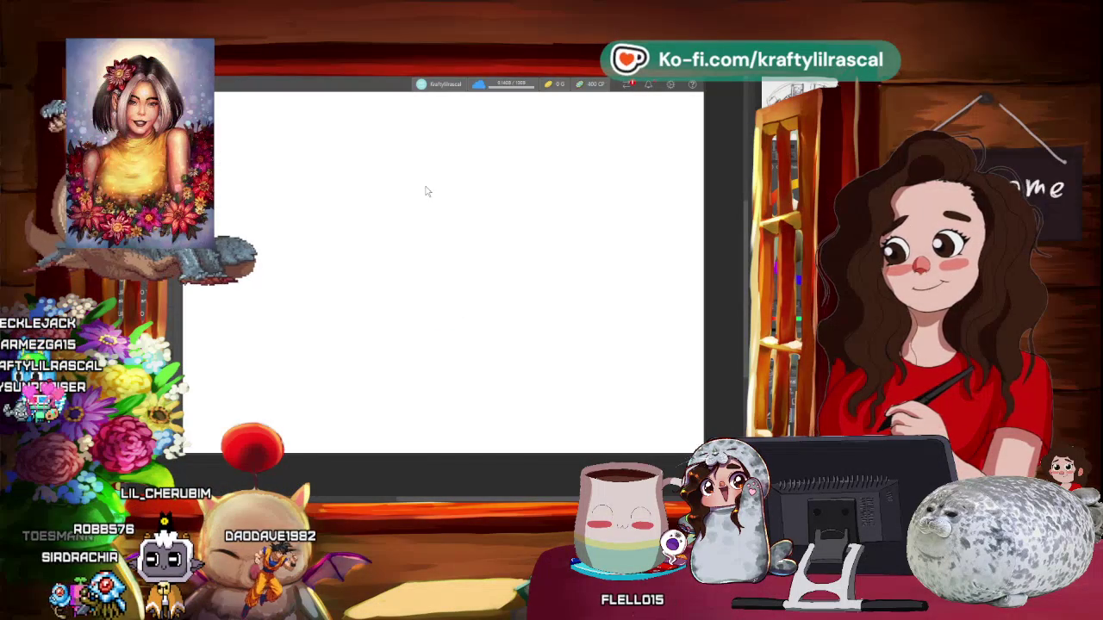
click(377, 208)
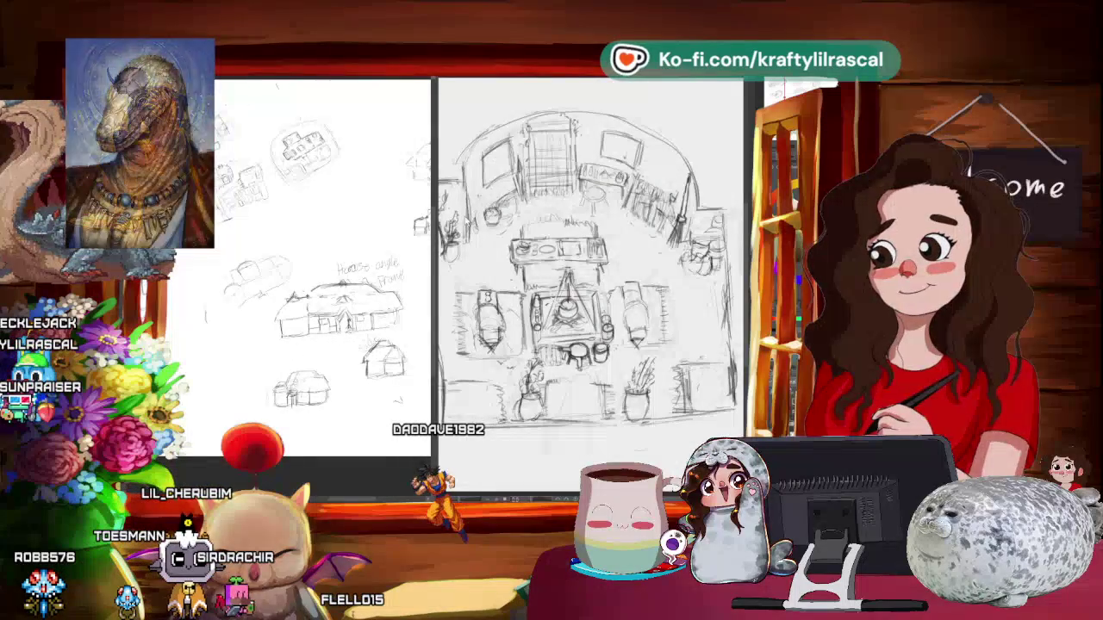
- Drag the split divider left twice to enlarge the canvas pane beside the reference view
drag(434, 223, 349, 223)
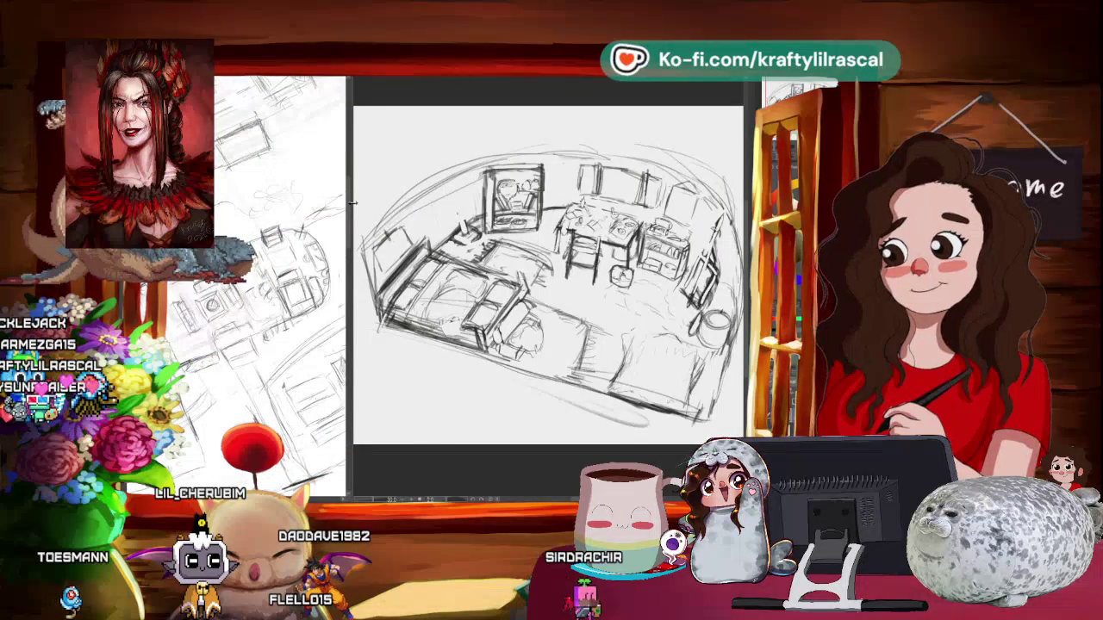
drag(353, 203, 291, 203)
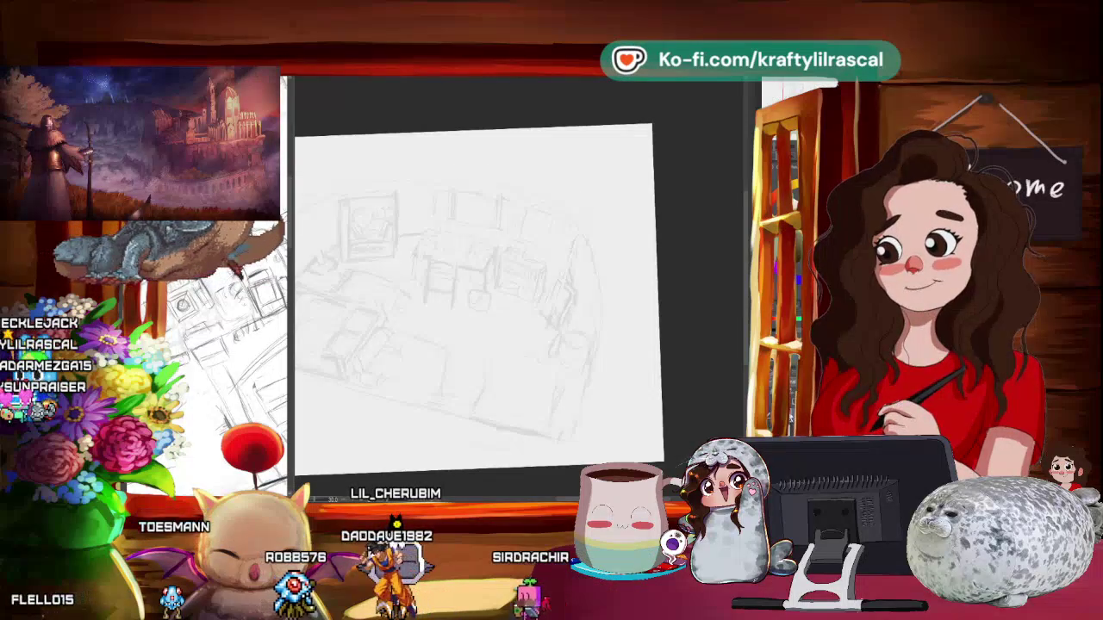
- Zoom in until the faded room sketch fills the drawing window
scroll(485, 396, up, 2)
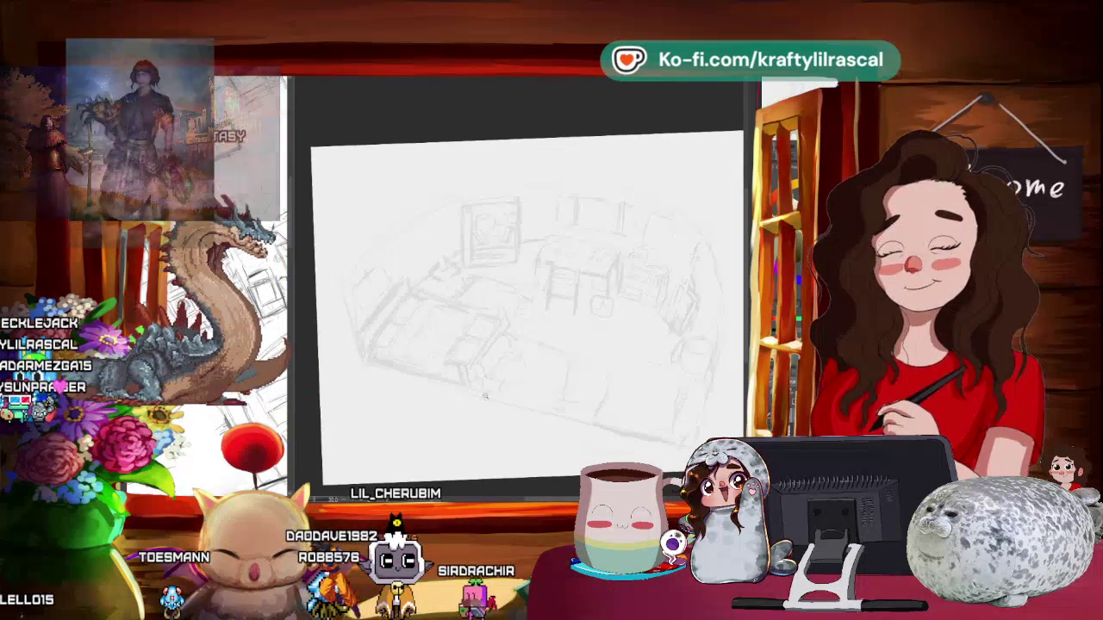
scroll(485, 396, up, 2)
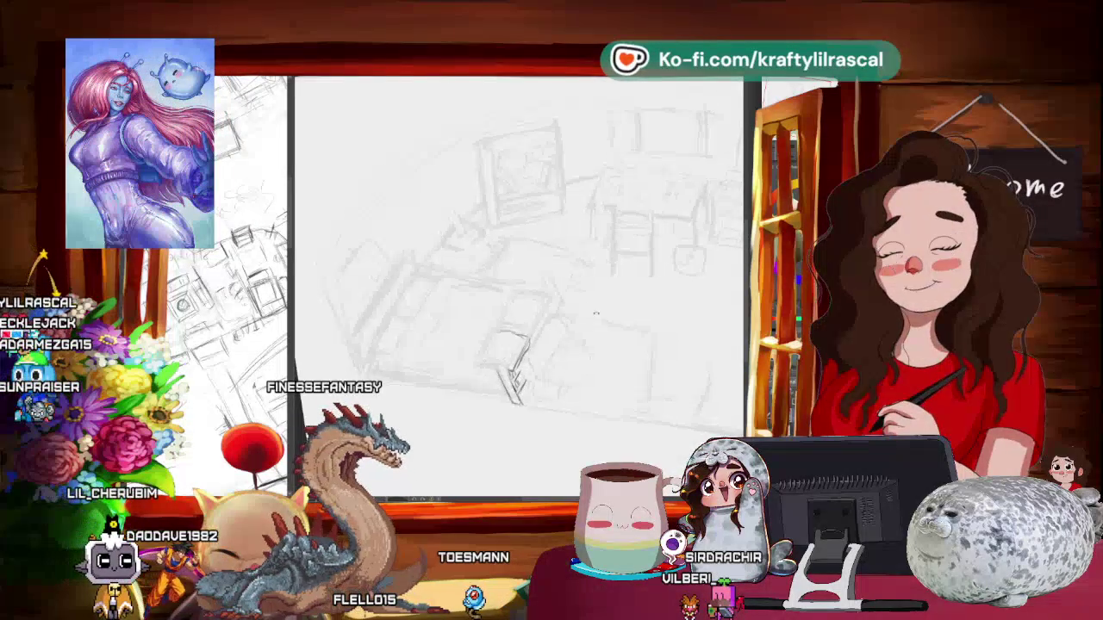
- Rotate the view to angle the bed, pencil its frame, and undo the darker chair strokes
drag(562, 365, 391, 274)
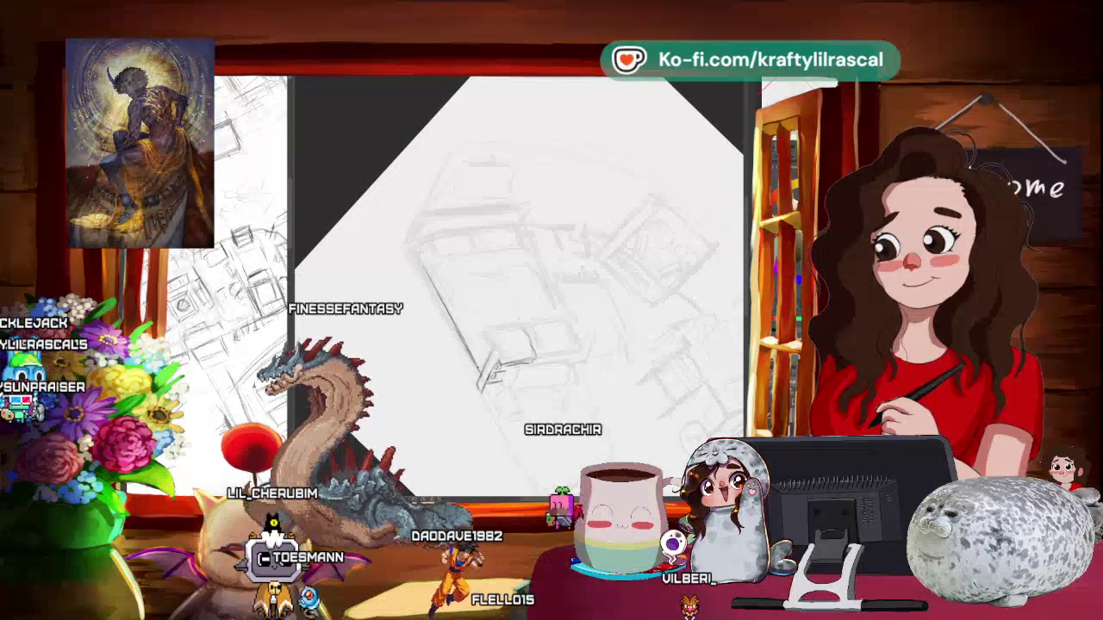
mouse_move(622, 274)
mouse_down()
mouse_move(629, 315)
mouse_move(603, 312)
mouse_up()
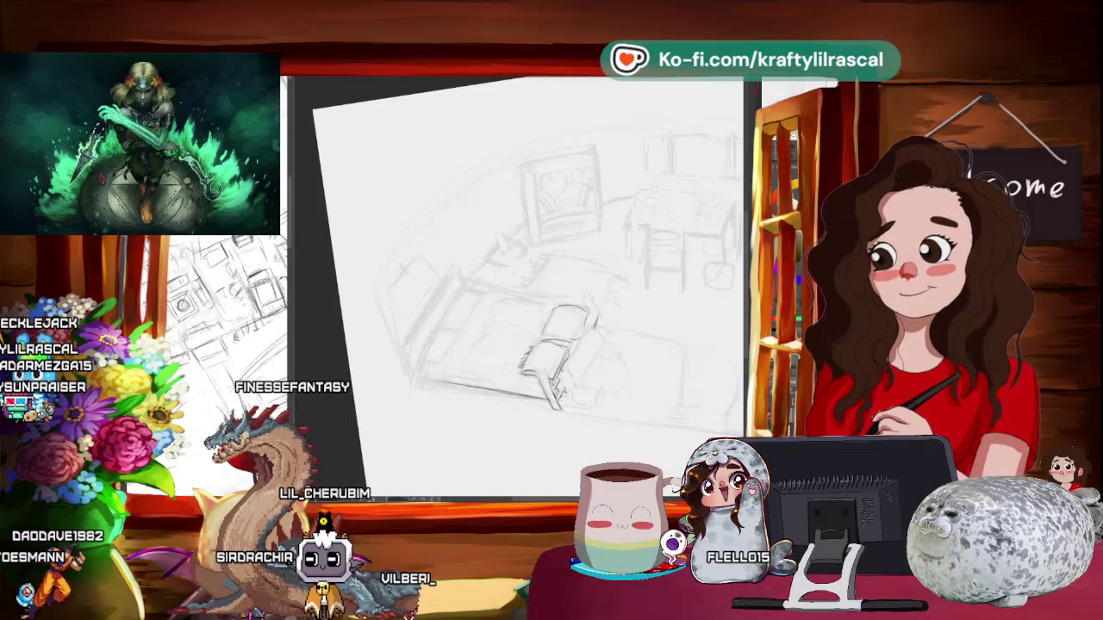
drag(517, 284, 390, 232)
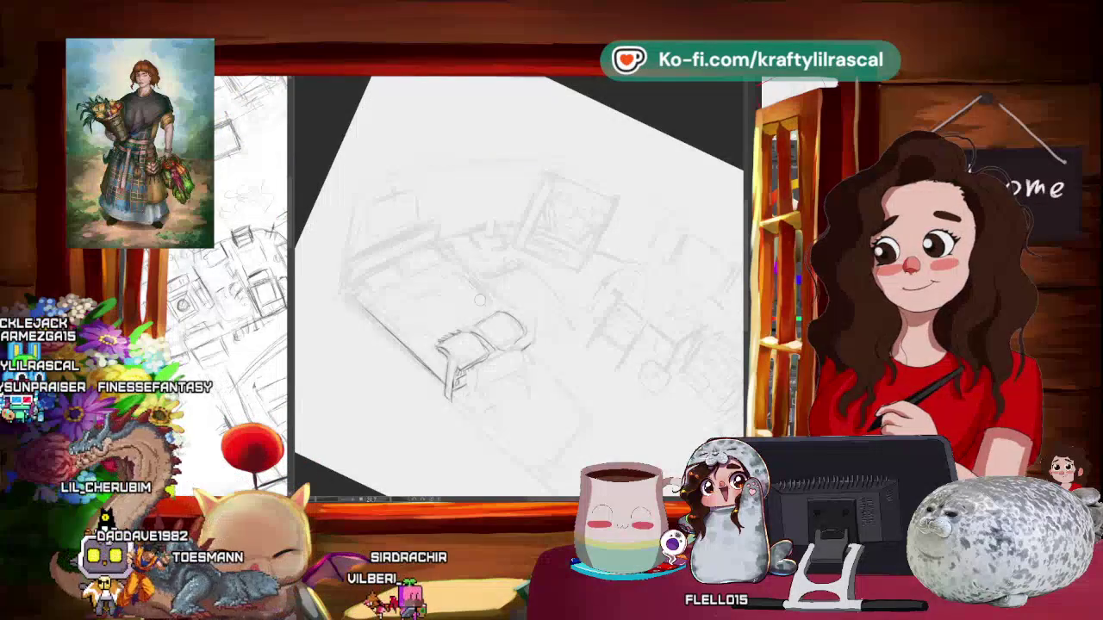
key(ctrl+z)
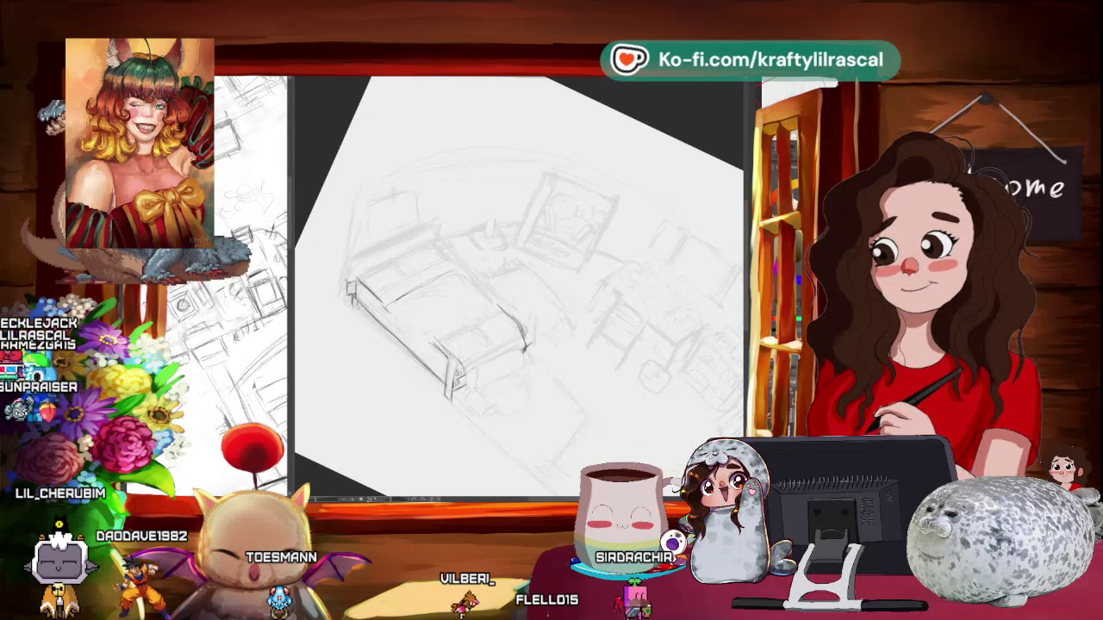
key(alt+Tab)
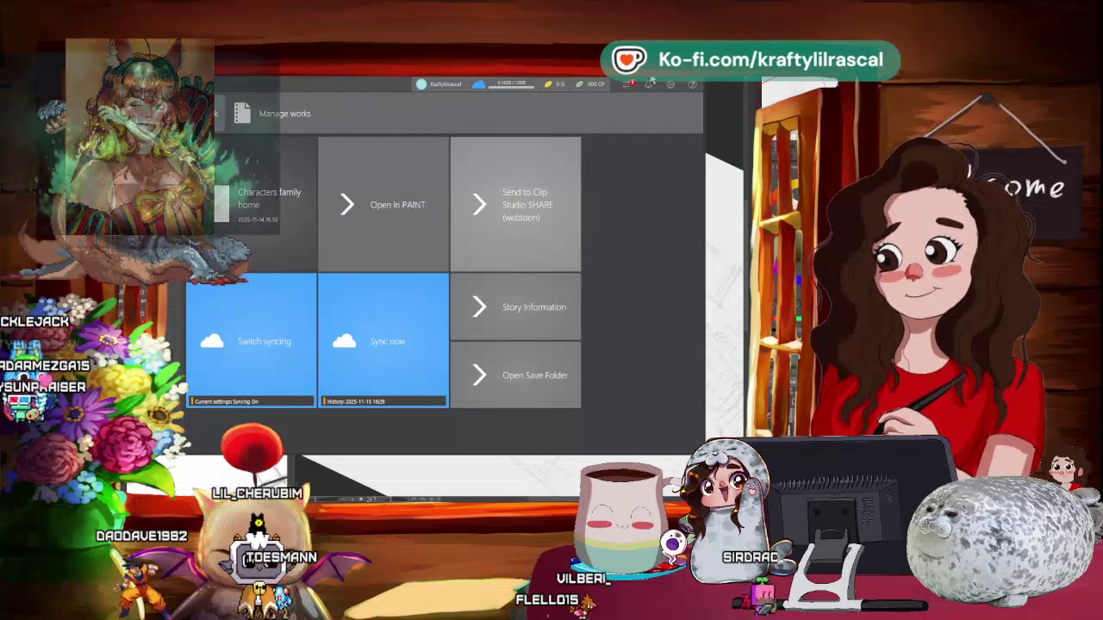
- Leave the Manage works window and return to the bedroom sketch canvas
key(alt+Tab)
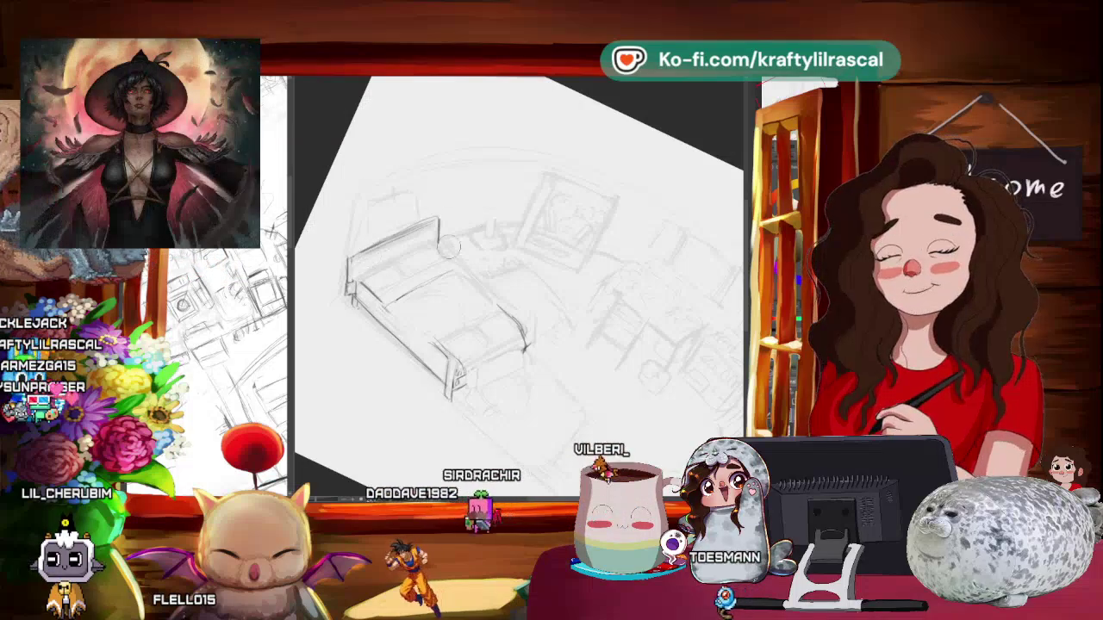
- Pencil pillows and blanket folds on the bed, rotating the view around it
mouse_move(358, 269)
mouse_down()
mouse_move(535, 245)
mouse_move(305, 207)
mouse_up()
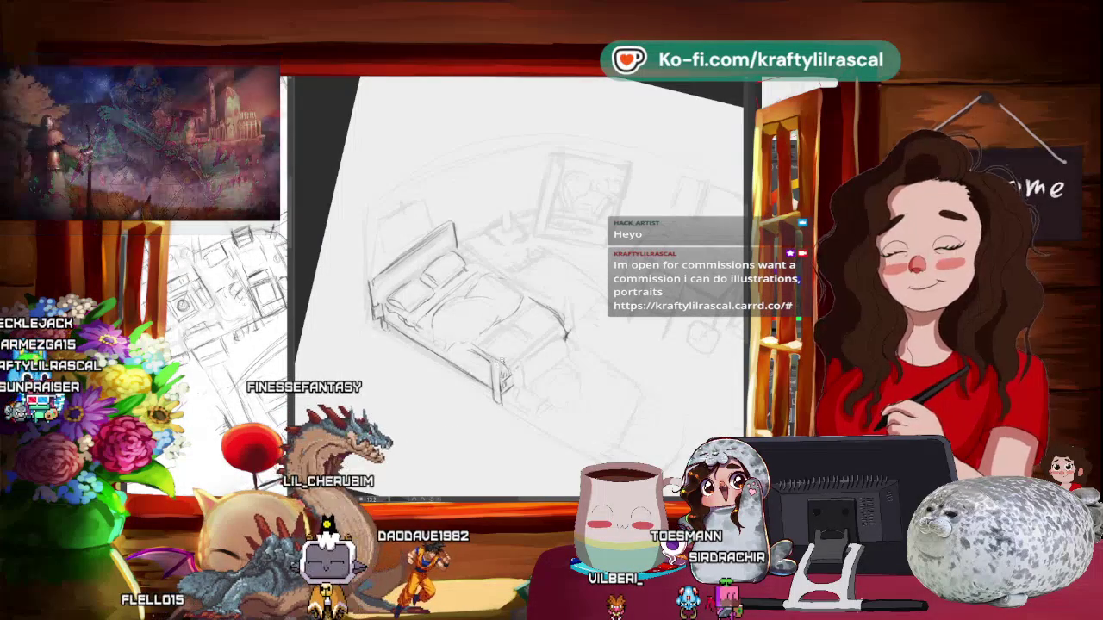
drag(517, 259, 534, 224)
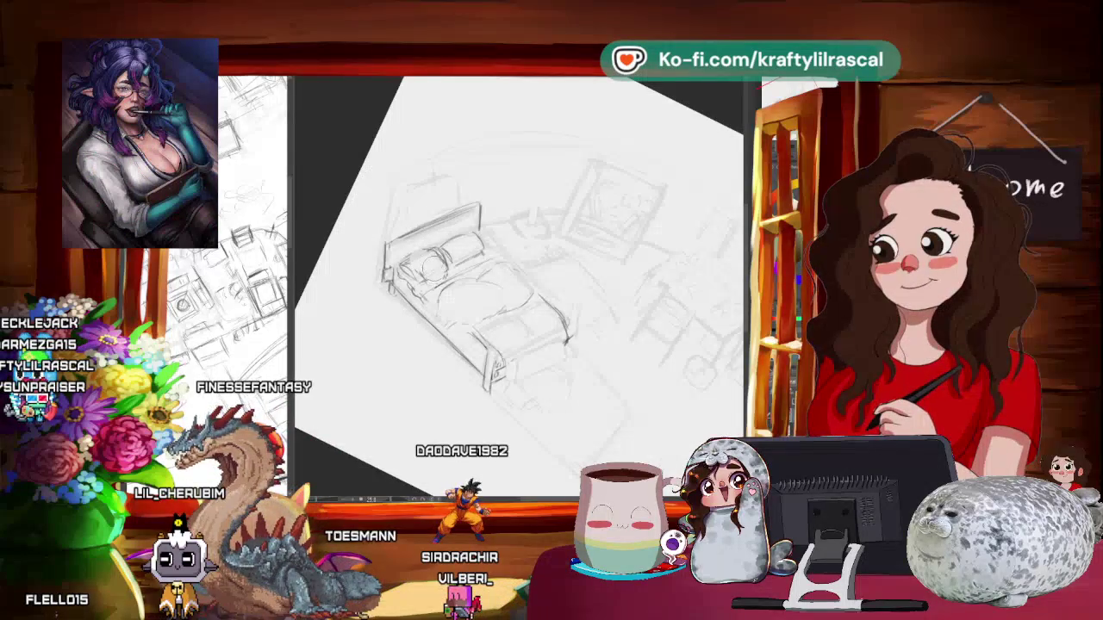
mouse_move(517, 275)
mouse_down()
mouse_move(518, 133)
mouse_move(466, 369)
mouse_up()
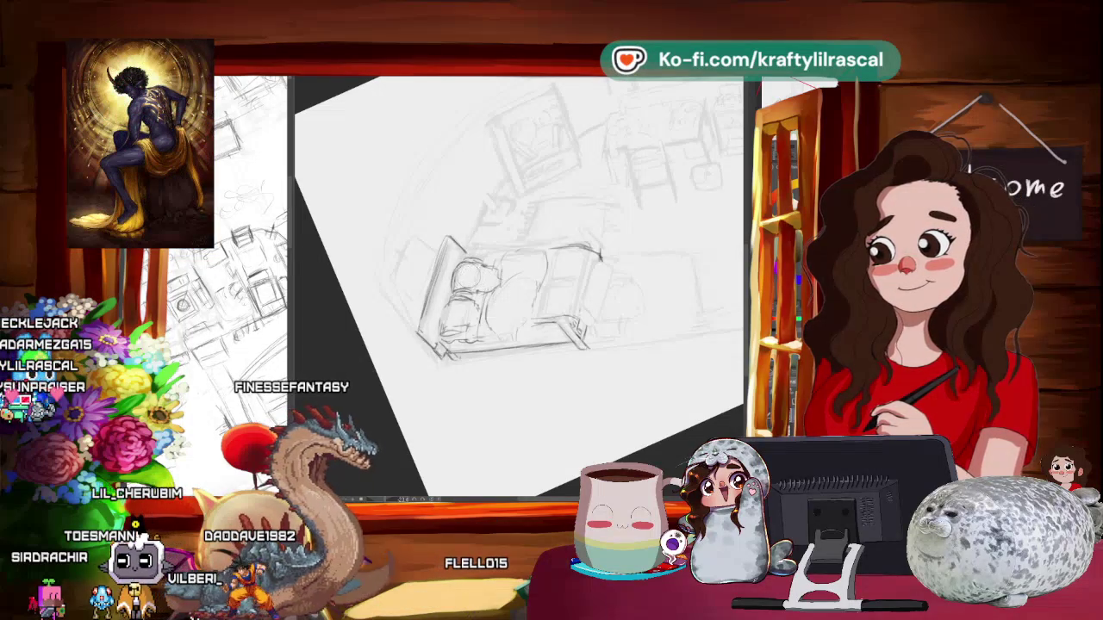
scroll(528, 256, down, 5)
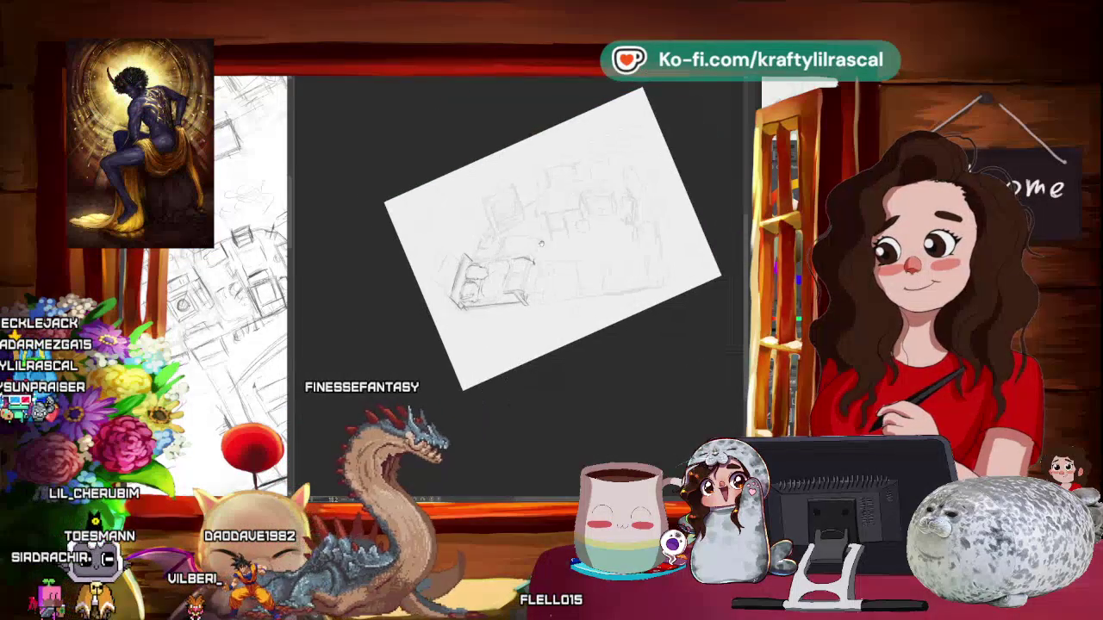
- Rotate the page and zoom back in to refine the blanket folds and the bed's foot
drag(552, 285, 582, 309)
scroll(582, 308, up, 3)
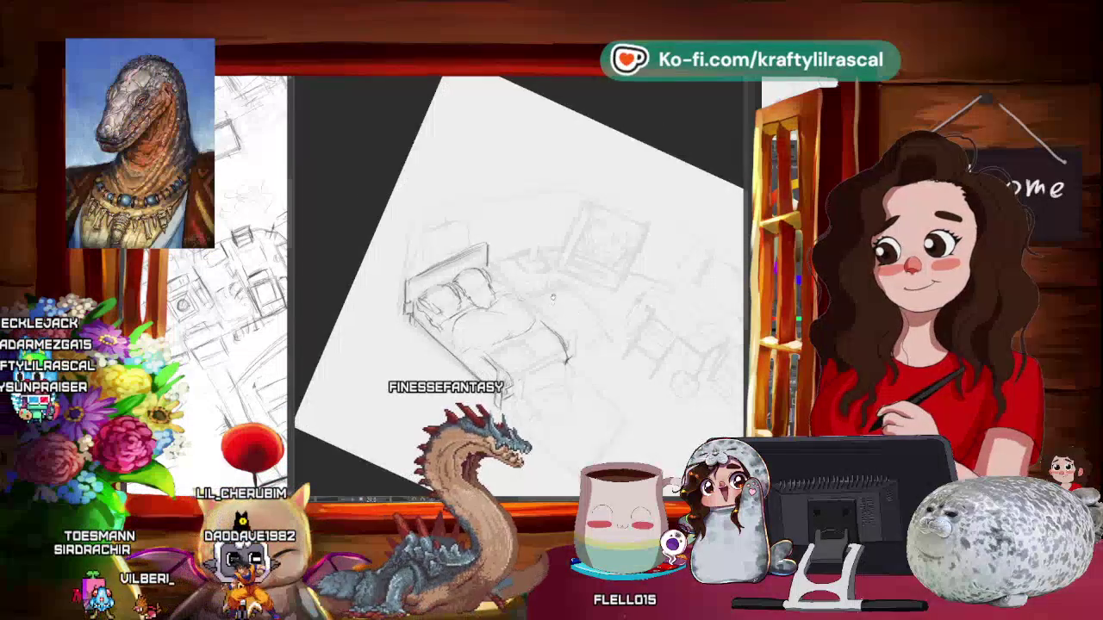
scroll(560, 310, up, 2)
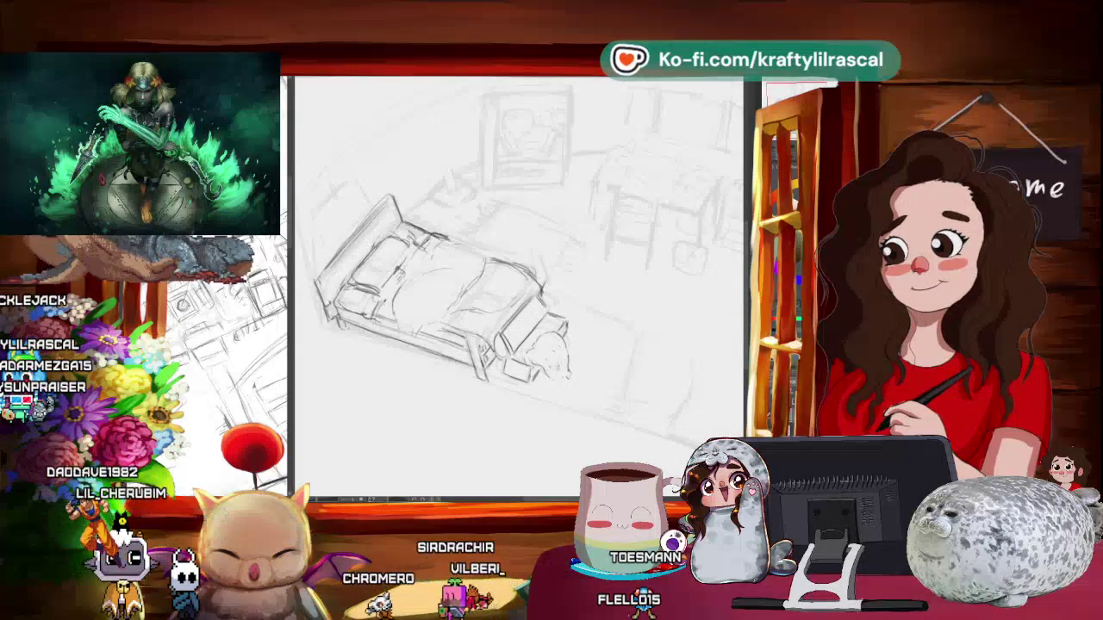
- Tilt the canvas view around the bed at several angles, then rotate it back to level
drag(530, 421, 613, 305)
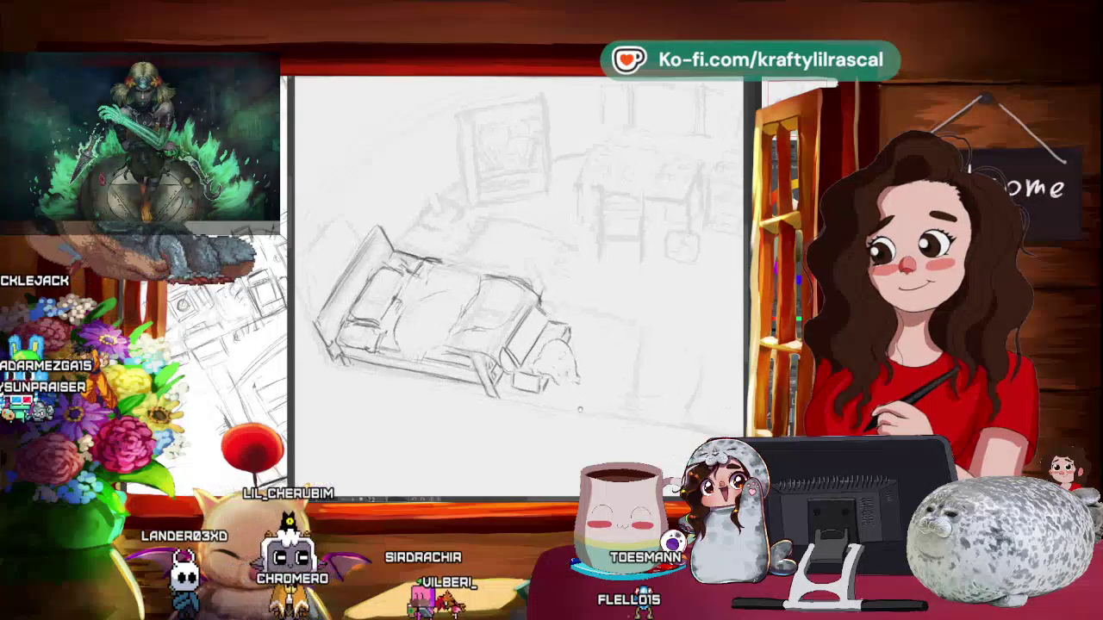
drag(592, 240, 603, 226)
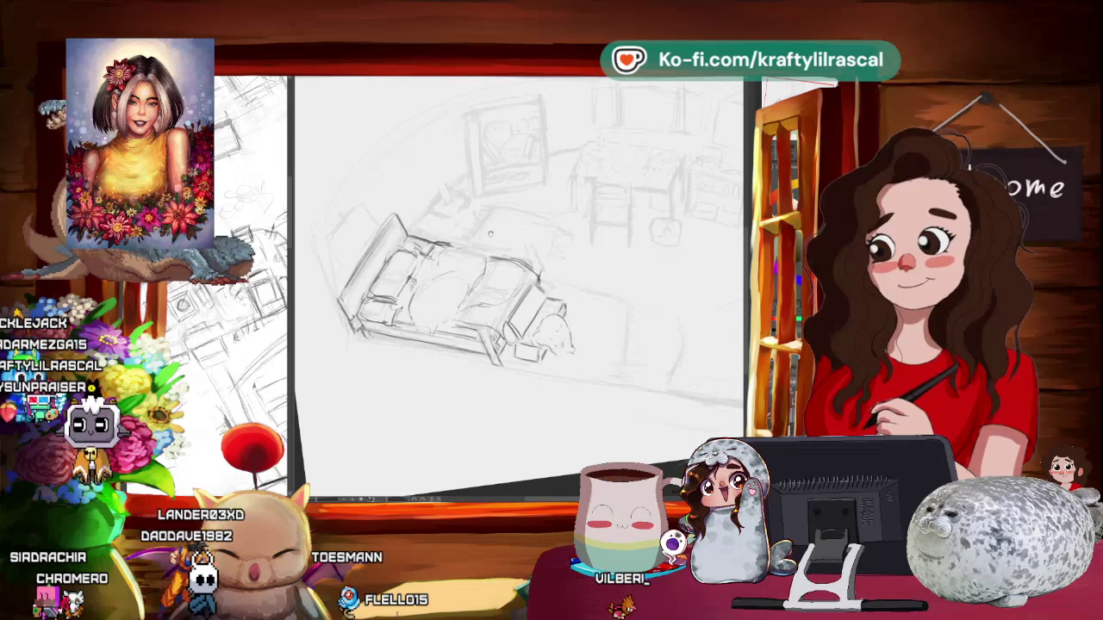
drag(540, 237, 509, 251)
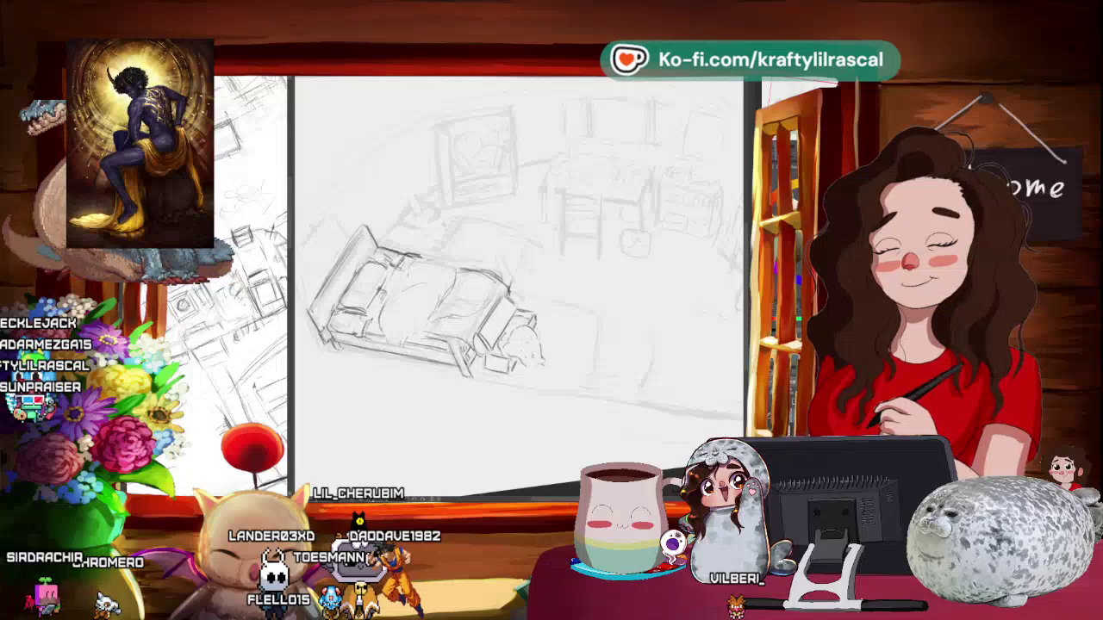
drag(605, 377, 648, 343)
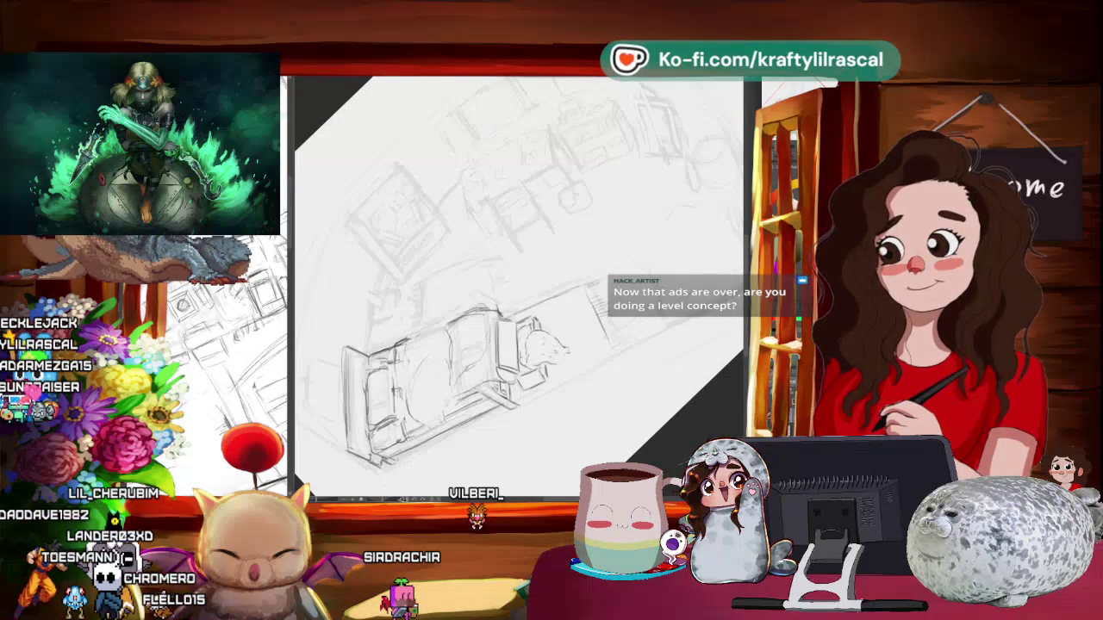
drag(552, 424, 644, 398)
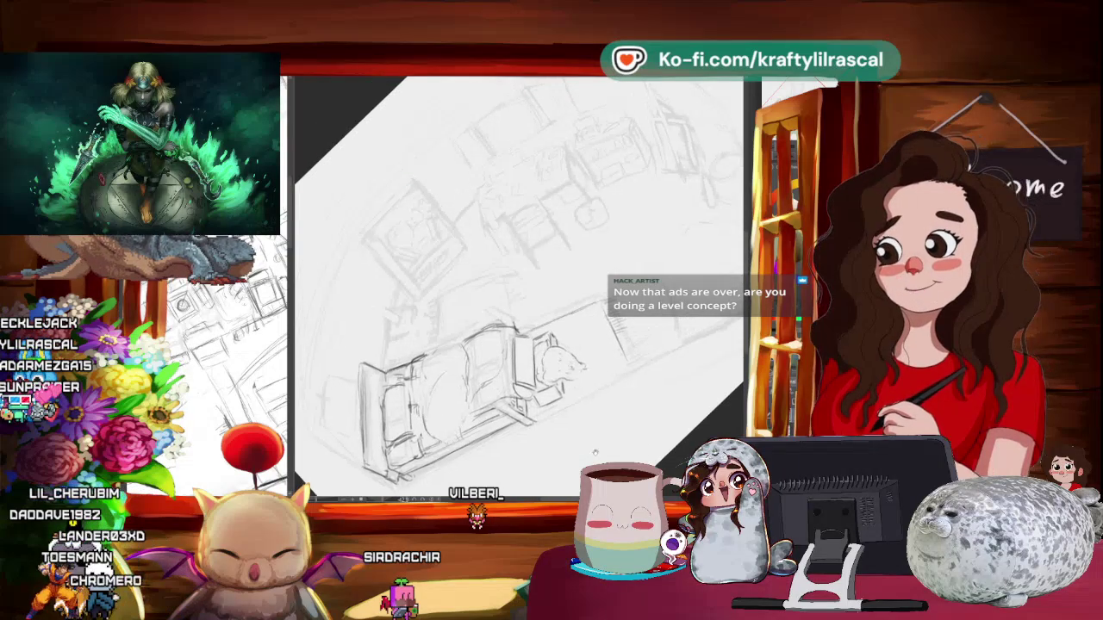
drag(579, 459, 672, 384)
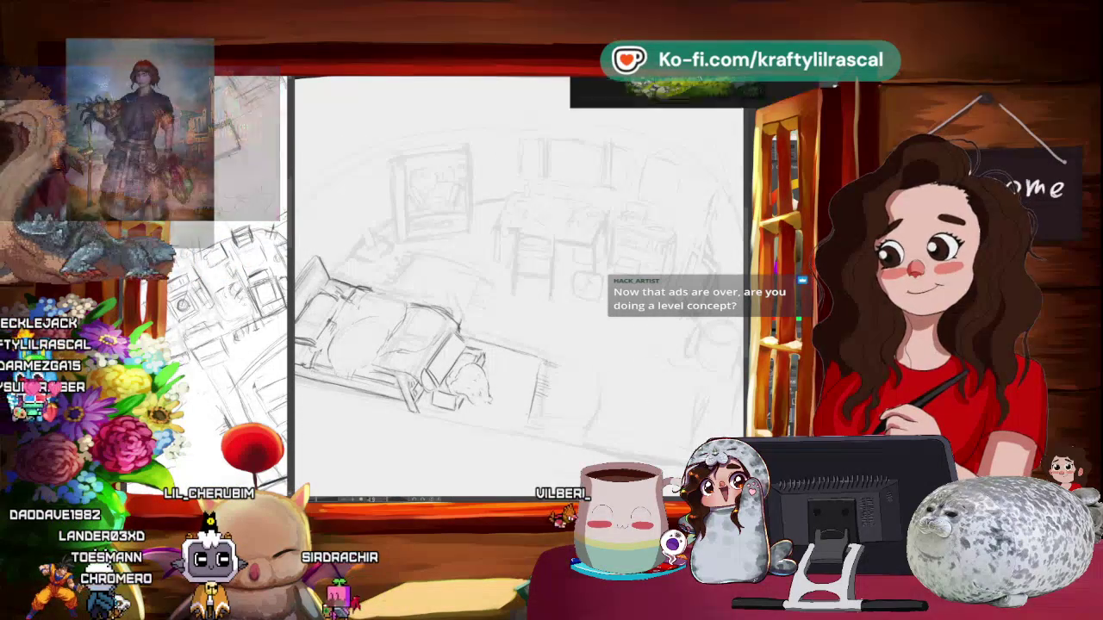
- Bring up the PureRef reference board over the sketch and zoom around it
key(alt+Tab)
scroll(528, 325, up, 2)
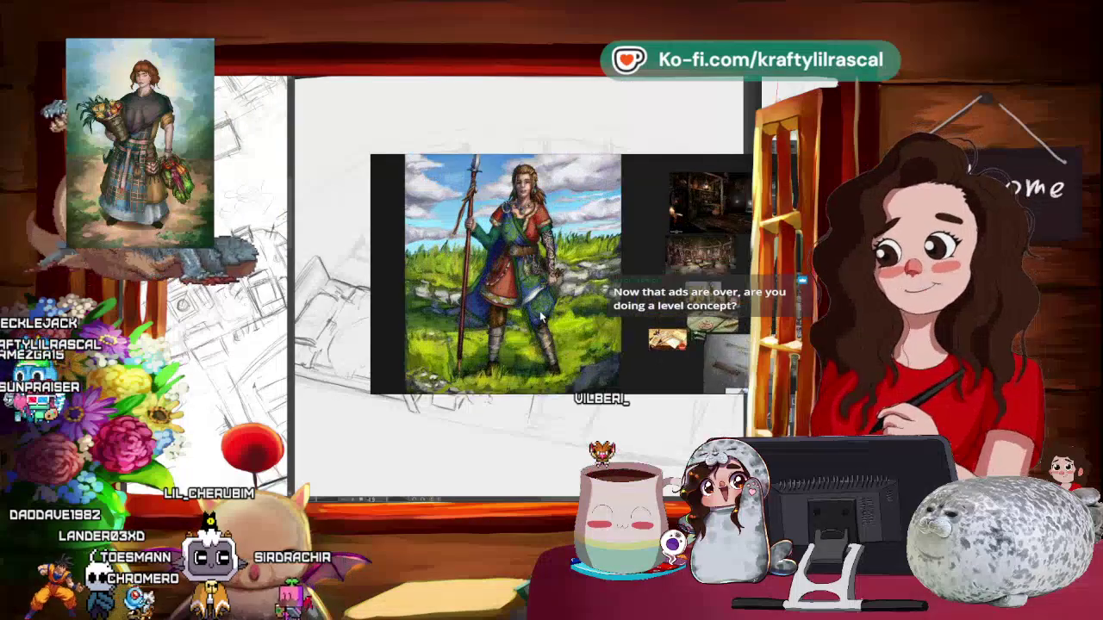
scroll(622, 325, down, 3)
scroll(623, 325, down, 3)
scroll(623, 325, up, 2)
scroll(620, 241, up, 1)
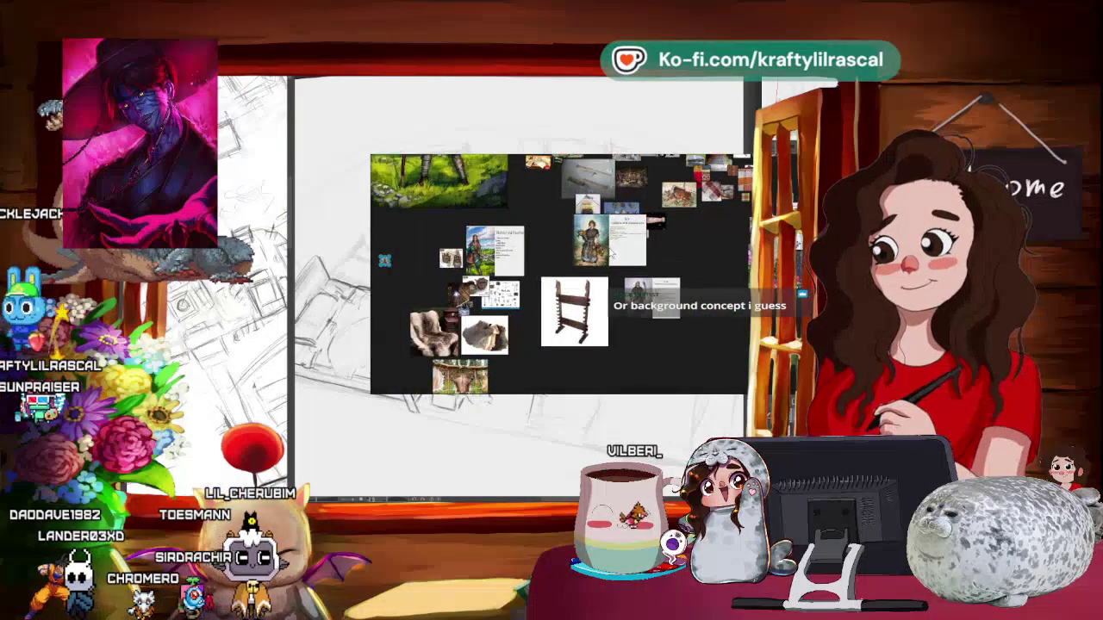
scroll(619, 250, up, 3)
scroll(606, 219, up, 2)
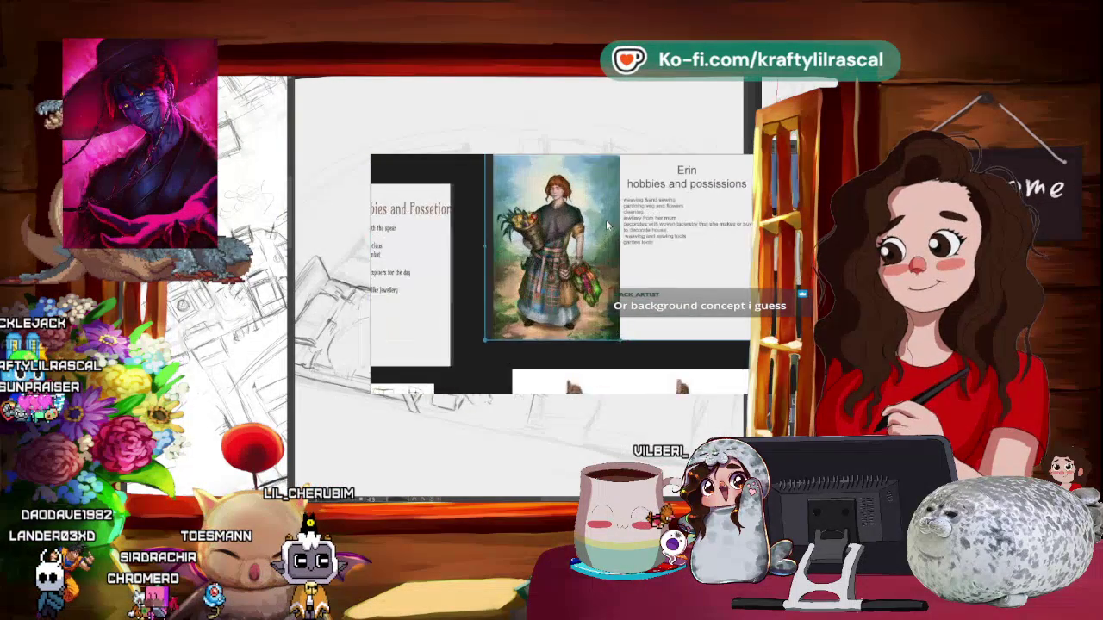
scroll(545, 272, up, 2)
scroll(546, 271, down, 4)
- Fit the Noah hobbies and possessions sheet to view, zoom in, then return to the sketch
double_click(619, 340)
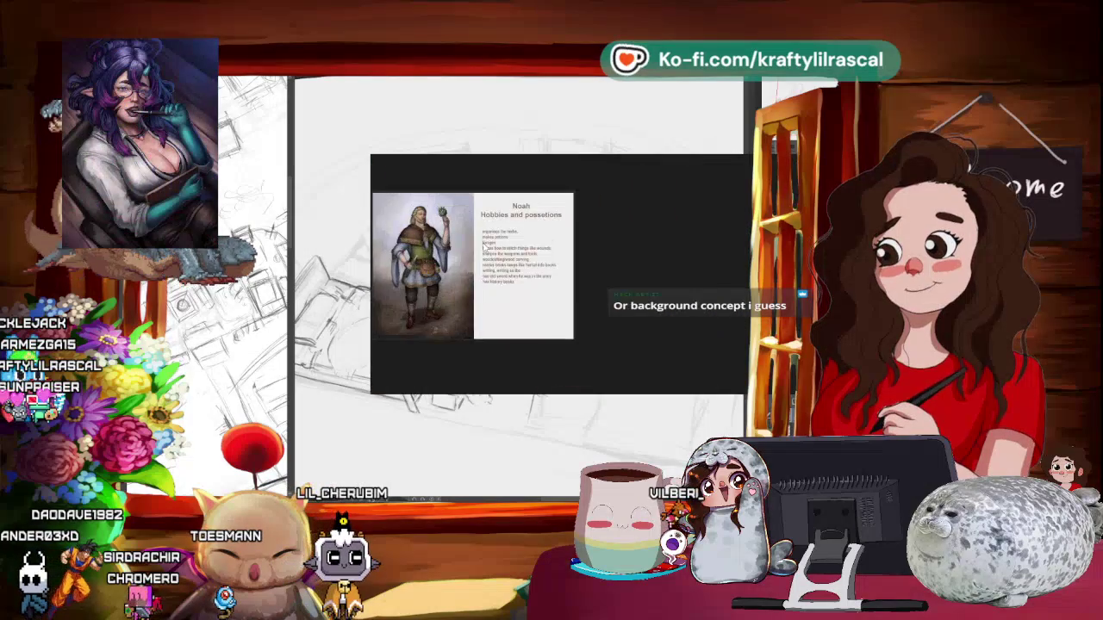
scroll(505, 253, up, 1)
scroll(505, 252, up, 1)
key(alt+Tab)
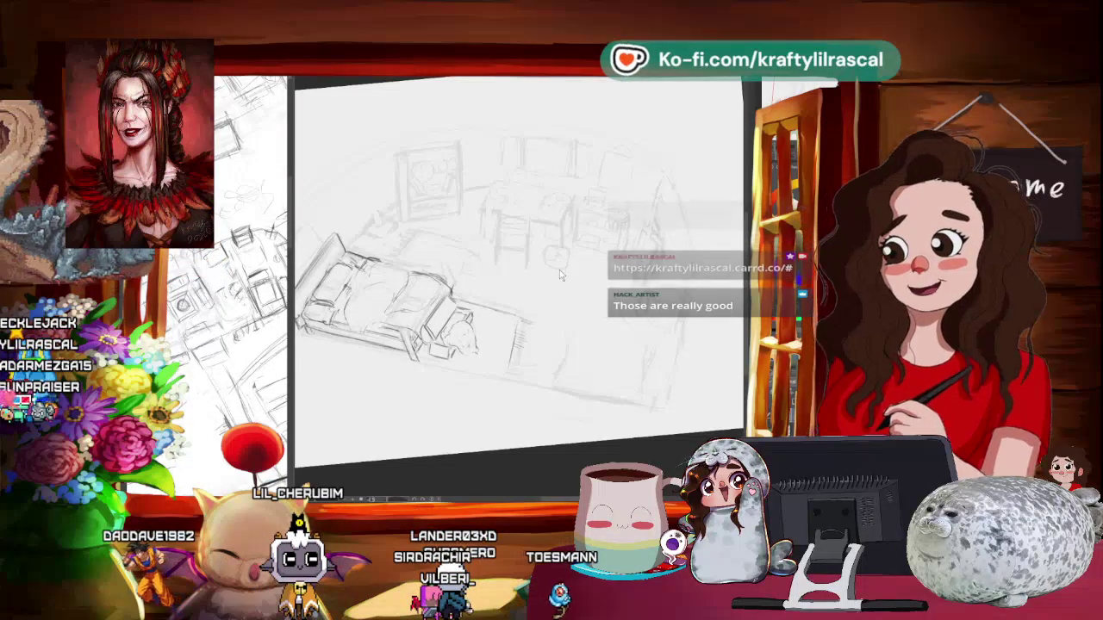
- Pan and slightly tilt the bedroom sketch, then zoom out to show the whole page
scroll(521, 196, up, 2)
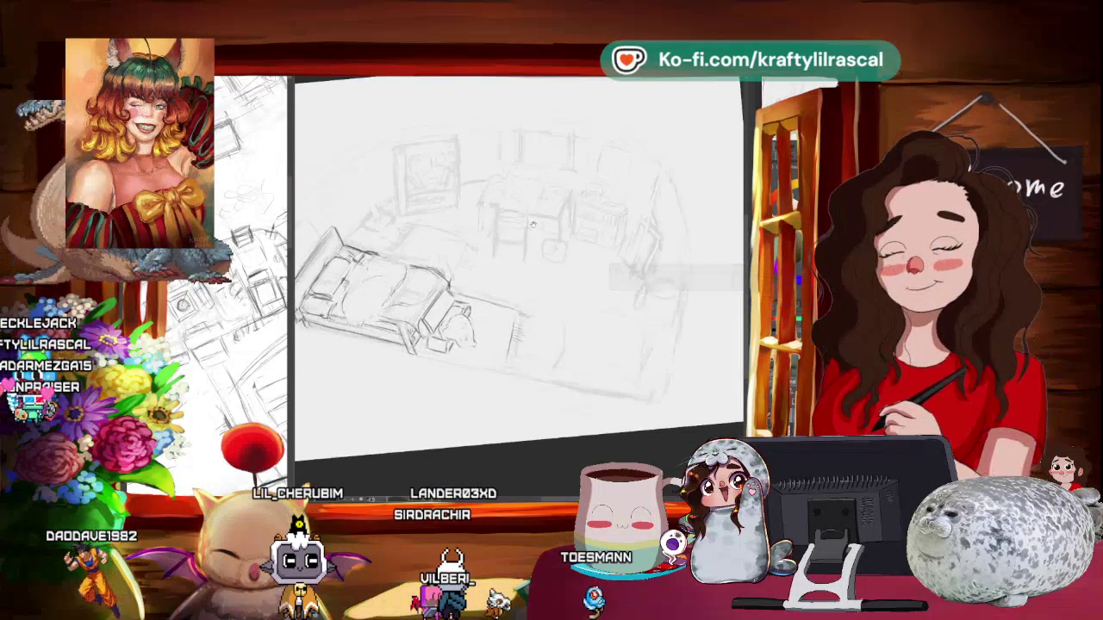
mouse_move(483, 220)
mouse_down()
mouse_move(584, 253)
mouse_move(445, 299)
mouse_up()
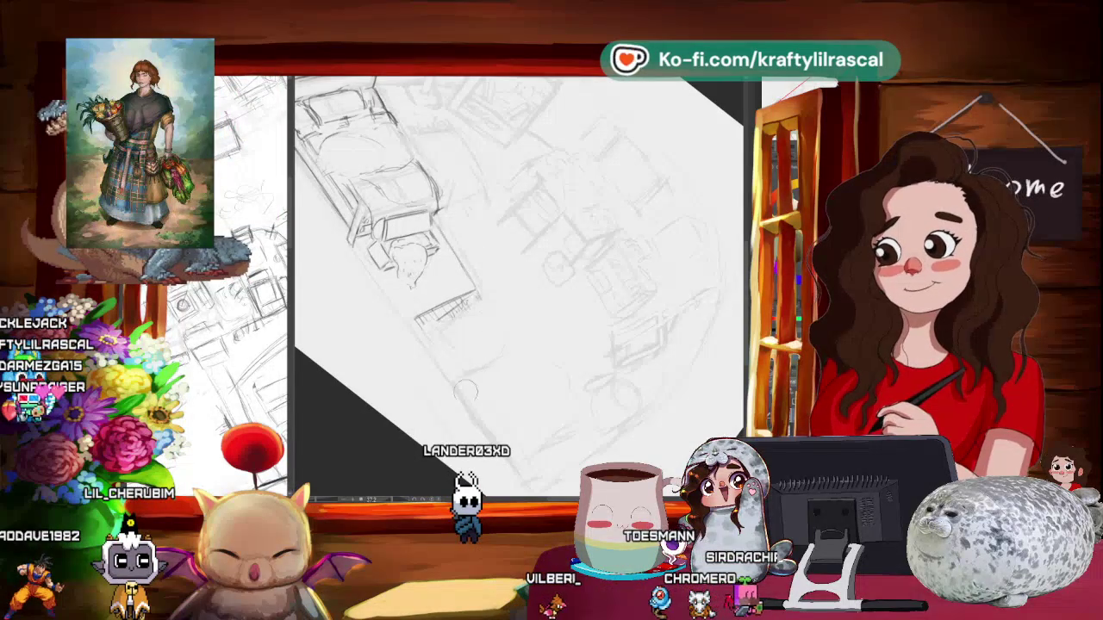
mouse_move(515, 442)
mouse_down()
mouse_move(637, 366)
mouse_move(590, 435)
mouse_up()
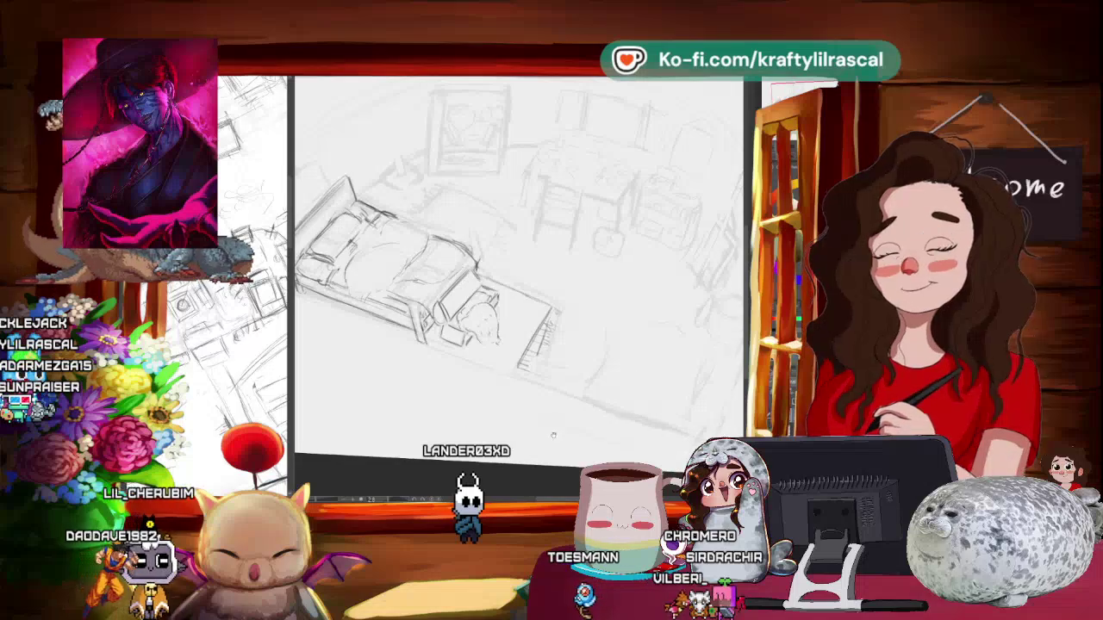
scroll(589, 435, down, 3)
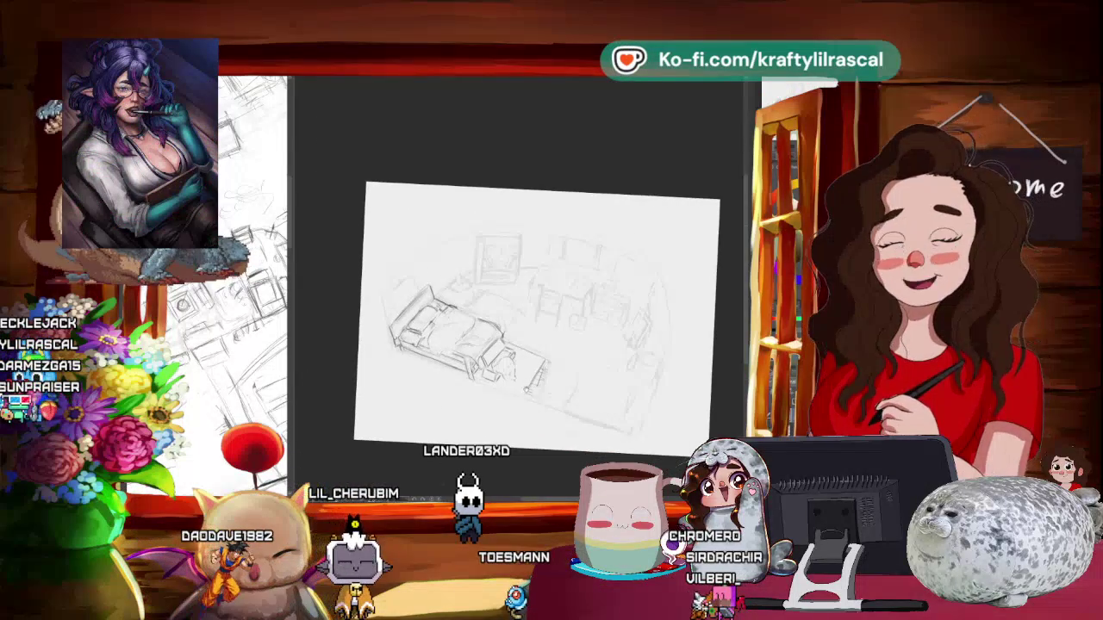
drag(526, 414, 395, 78)
click(395, 77)
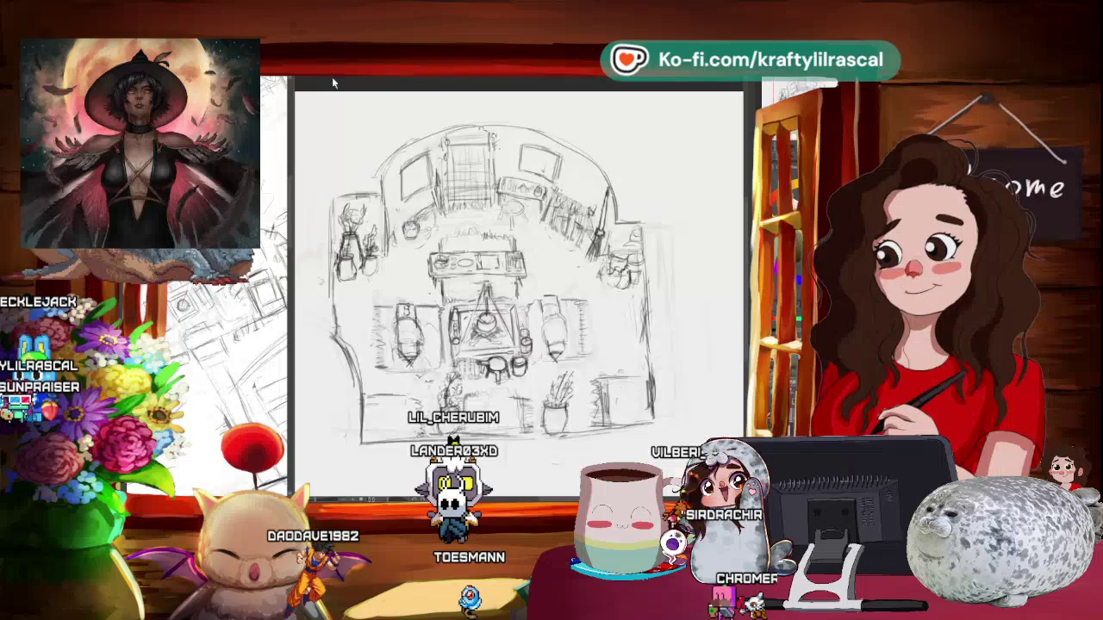
key(ctrl+Tab)
drag(493, 142, 433, 138)
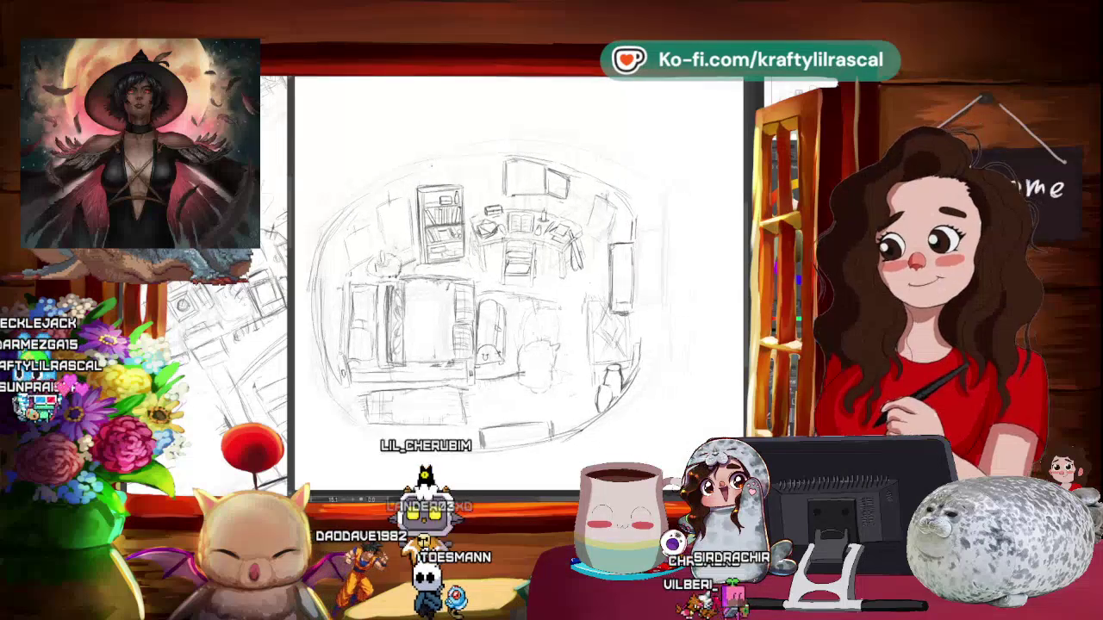
click(383, 78)
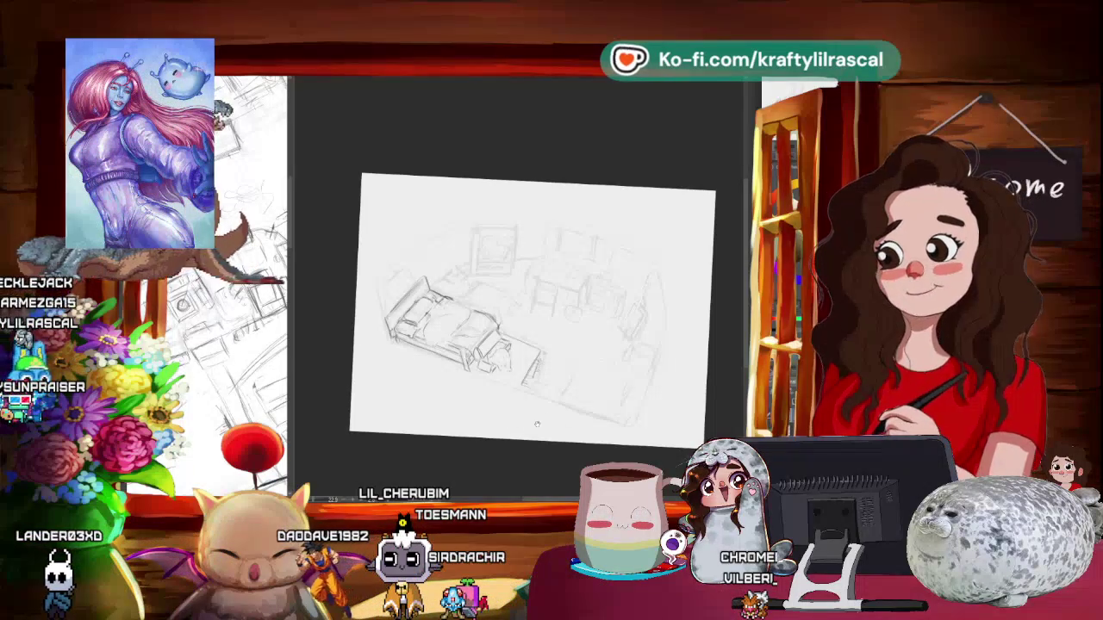
- Shift the bedroom sketch up-left, zoom in, and rotate it about 25° counter-clockwise
drag(535, 423, 517, 412)
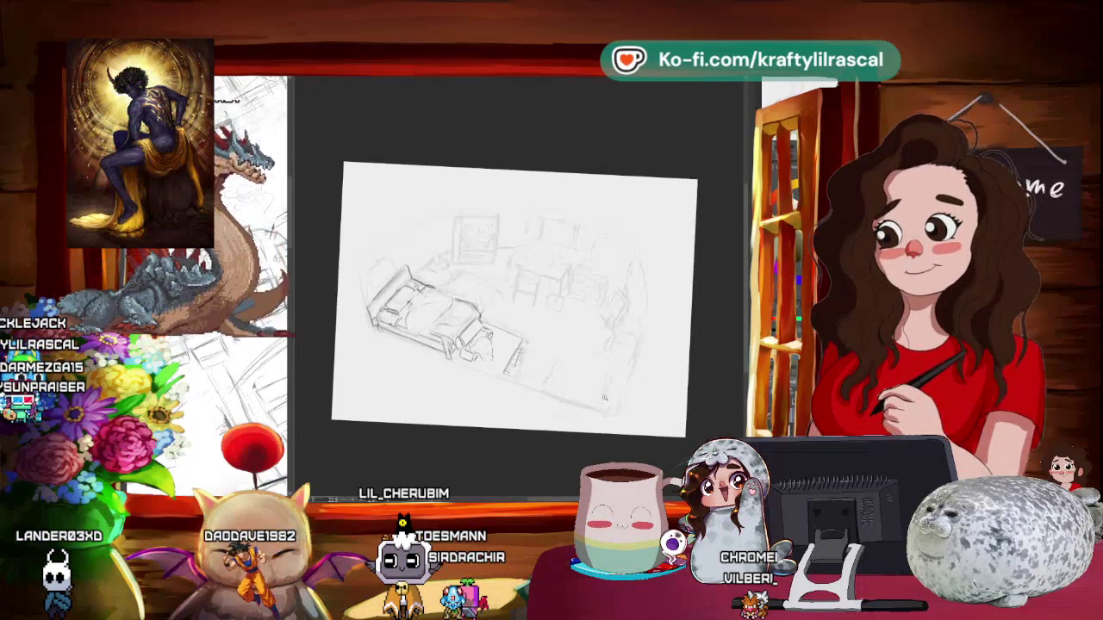
scroll(604, 397, up, 2)
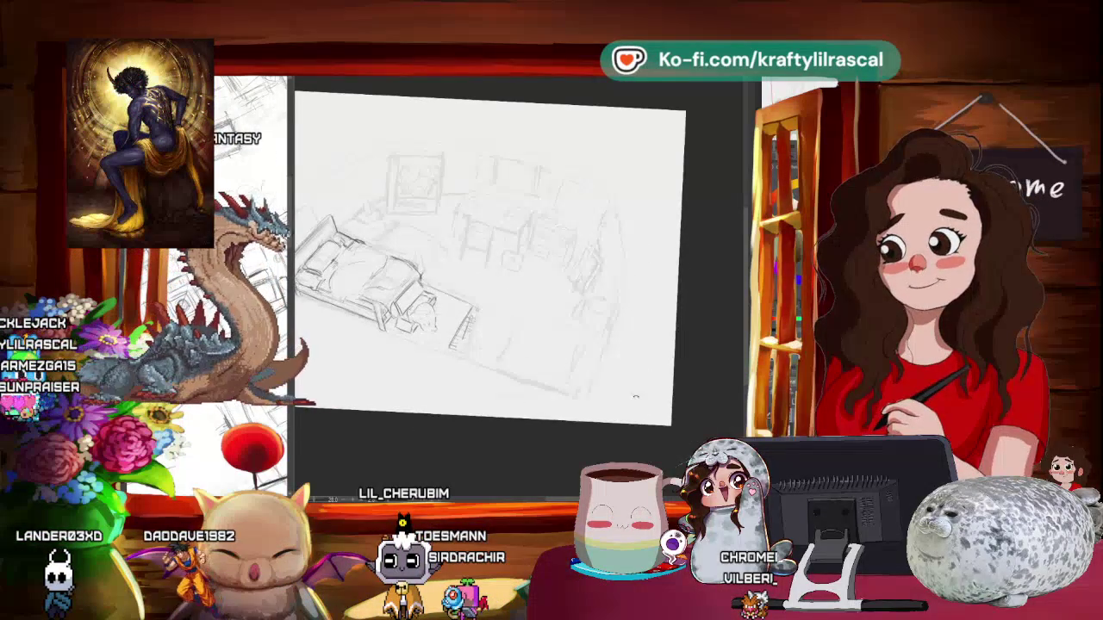
drag(635, 397, 624, 408)
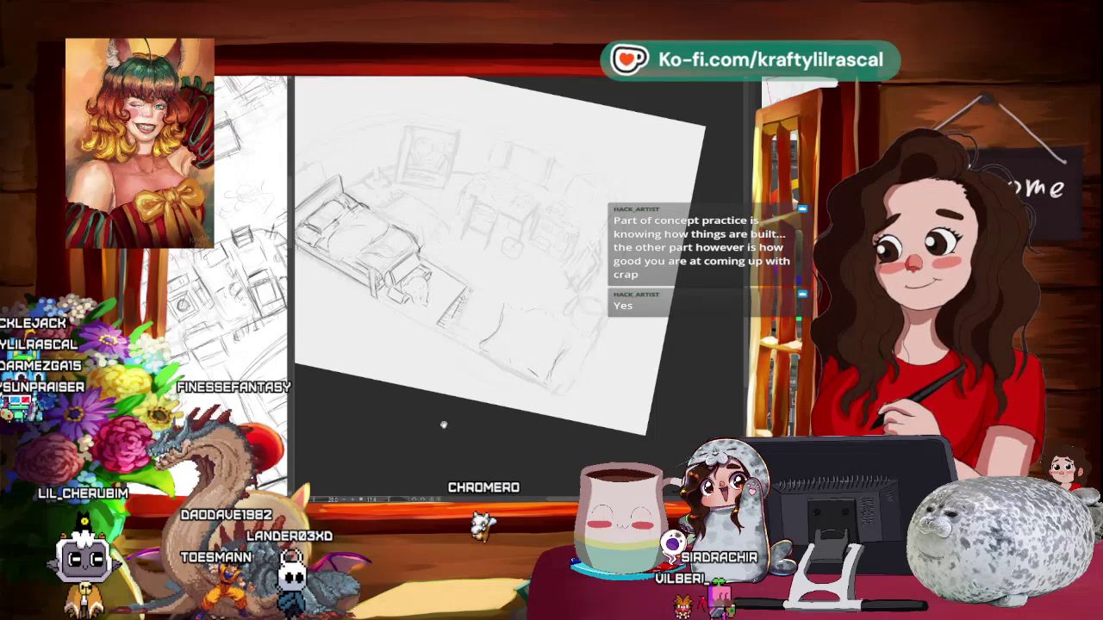
mouse_move(444, 424)
mouse_down()
mouse_move(569, 401)
mouse_move(536, 405)
mouse_up()
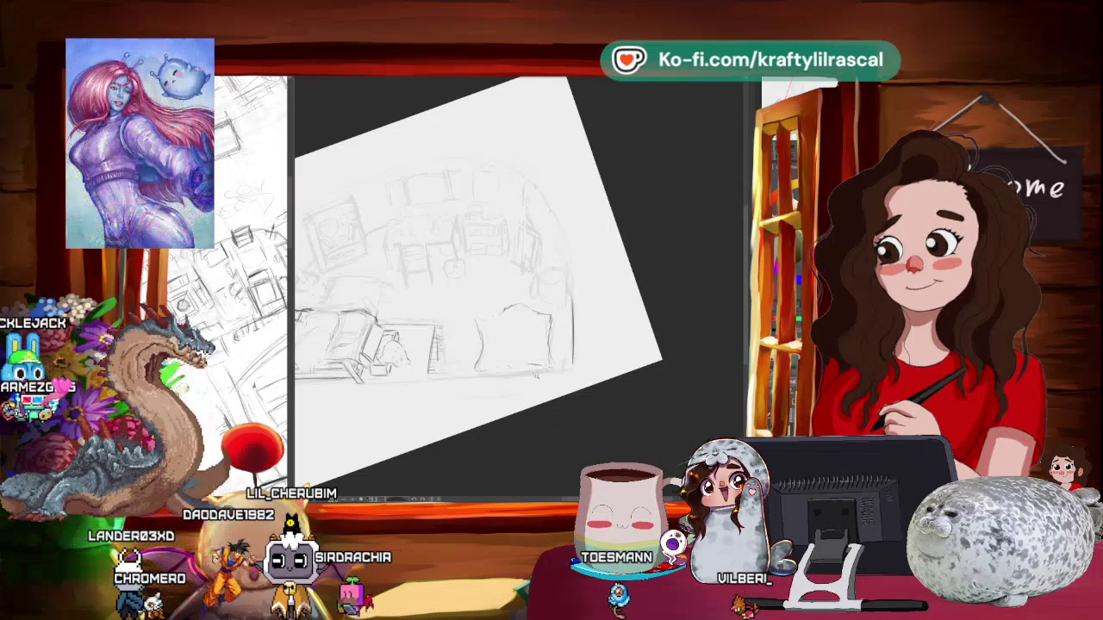
- Lasso the round shape beside the bed, nudge it slightly right, then level the canvas
key(ctrl+minus)
drag(560, 258, 517, 362)
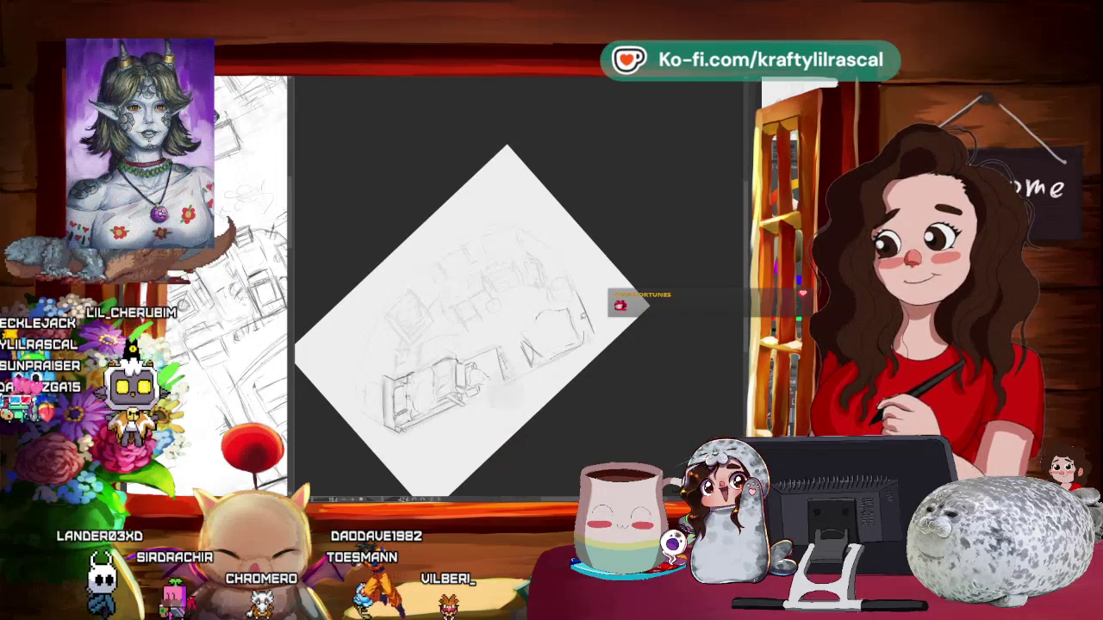
drag(569, 308, 527, 353)
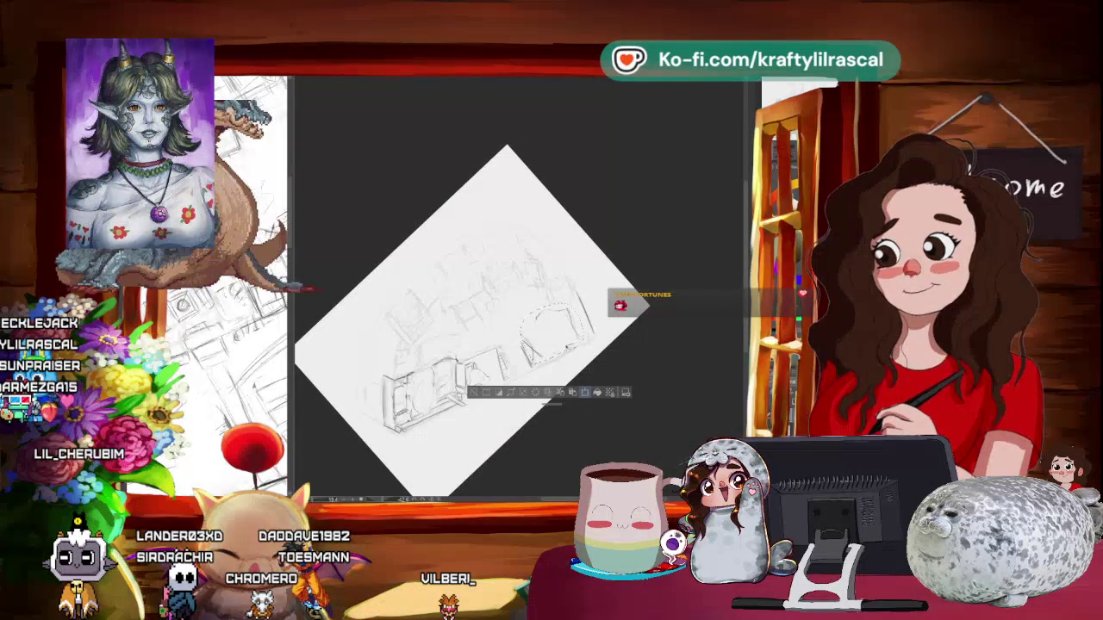
key(ctrl+t)
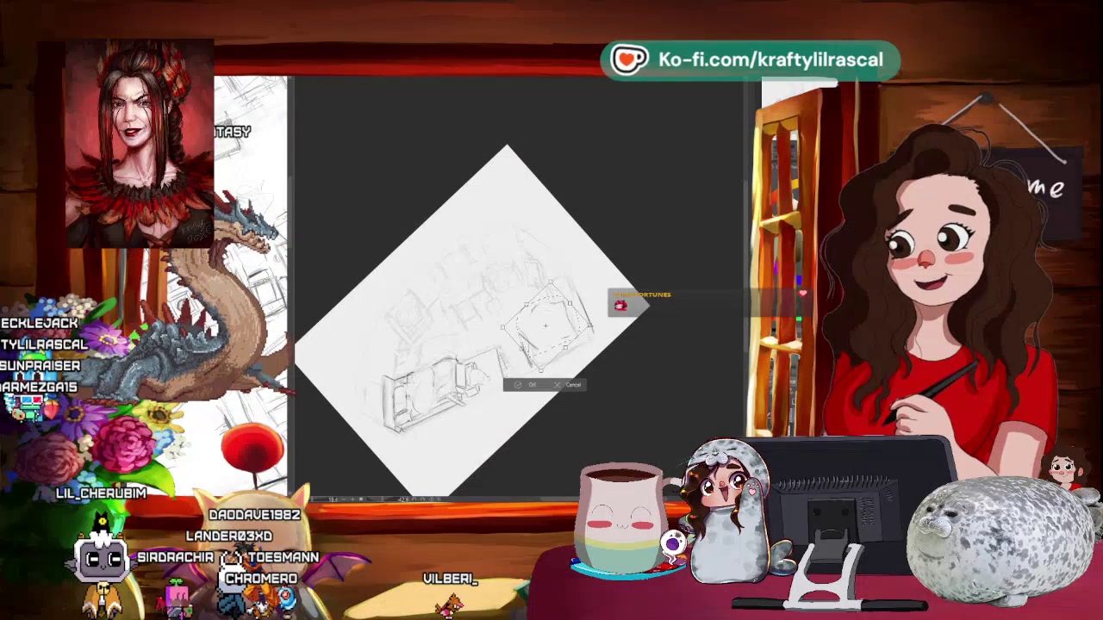
drag(543, 324, 548, 324)
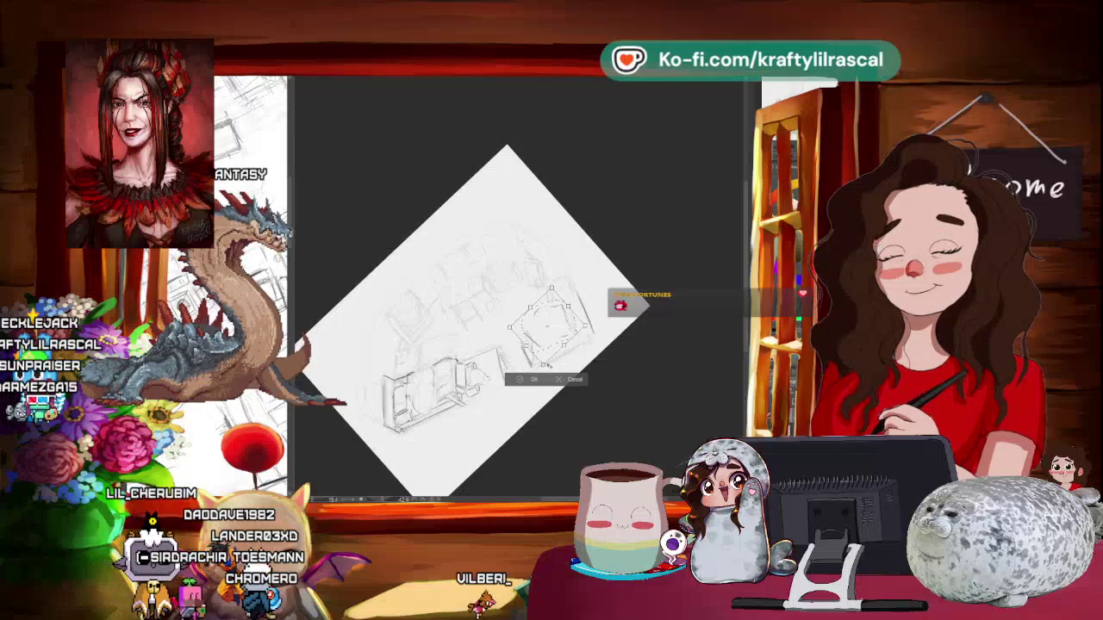
key(Return)
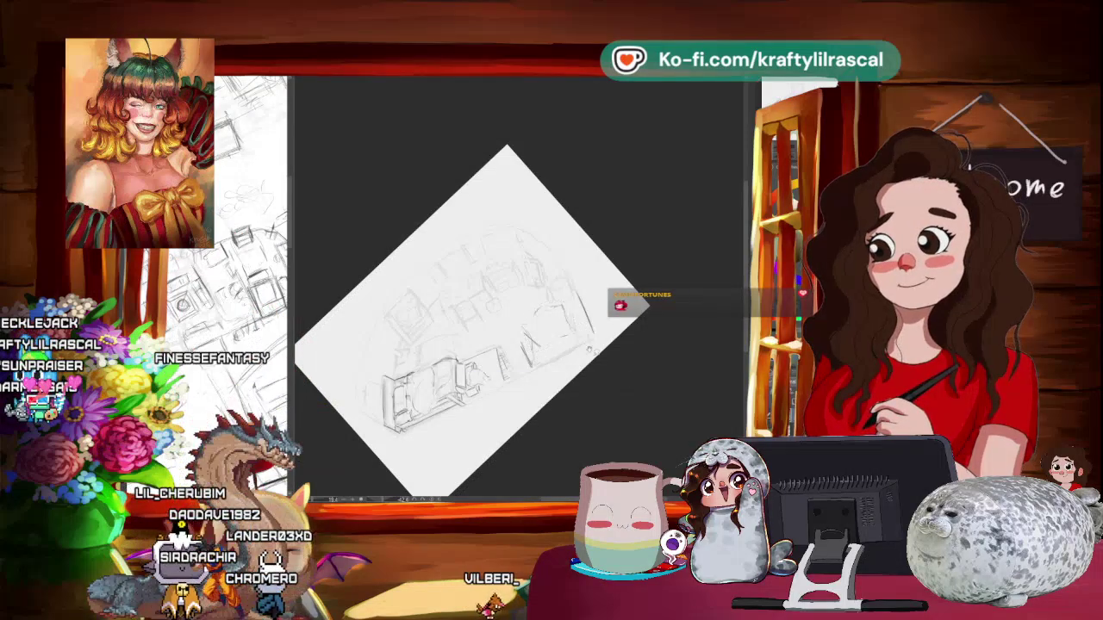
mouse_move(650, 328)
mouse_down()
mouse_move(486, 433)
mouse_move(571, 440)
mouse_move(540, 394)
mouse_up()
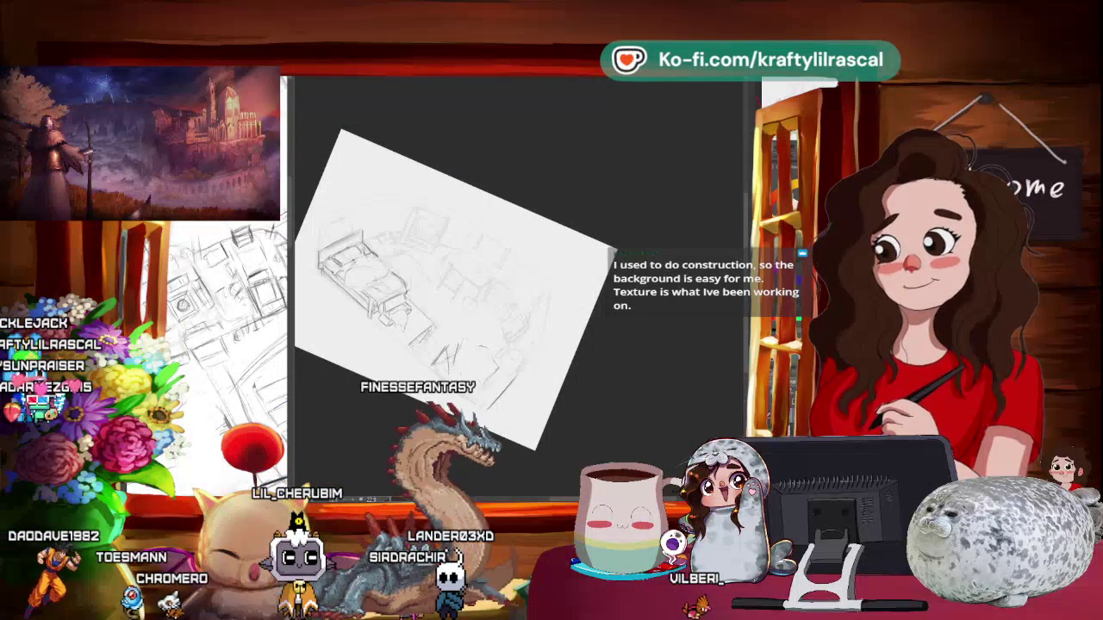
- Pan the sketch left and down, then switch to the browser showing the autumn bug colouring page
mouse_move(434, 434)
mouse_down()
mouse_move(426, 441)
mouse_move(462, 468)
mouse_up()
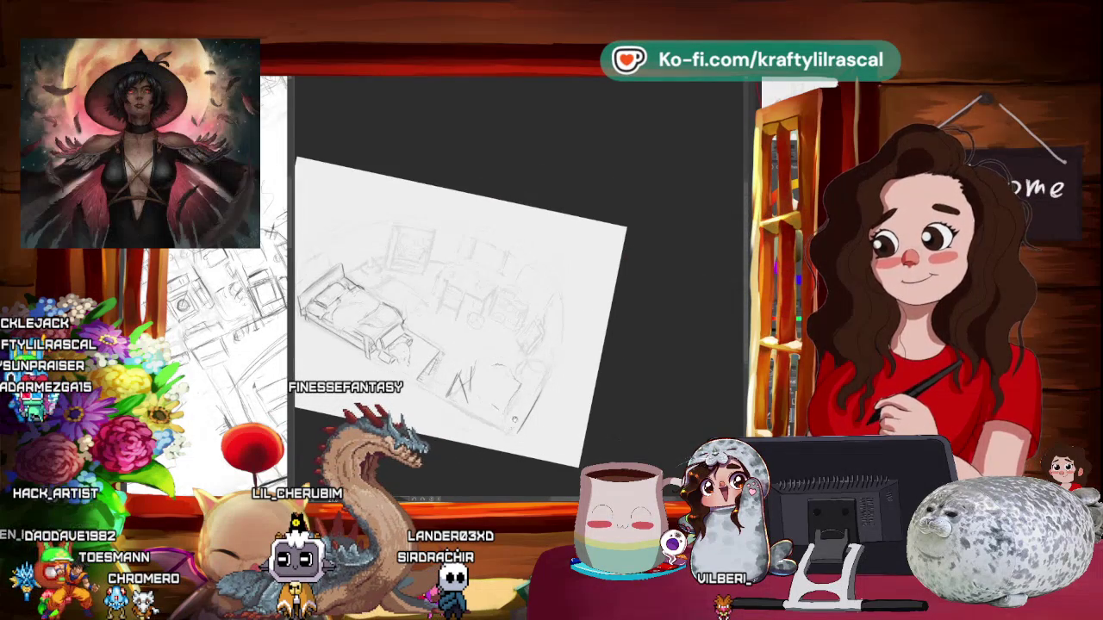
scroll(482, 446, up, 2)
scroll(473, 285, down, 1)
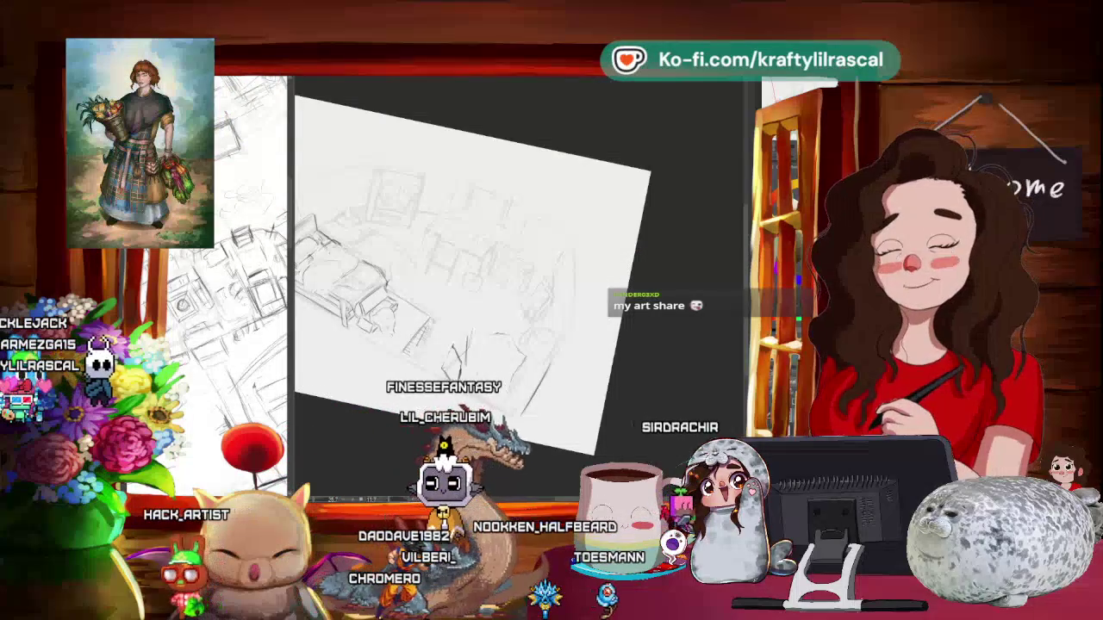
key(alt+Tab)
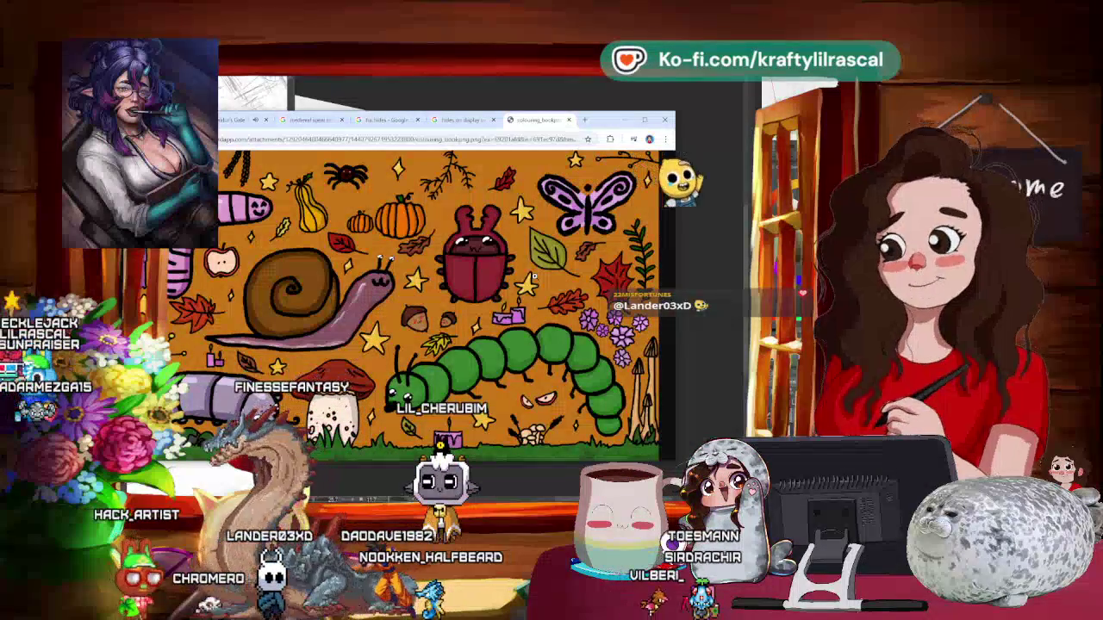
- Minimise the Chrome window to return to the bedroom sketch
click(621, 120)
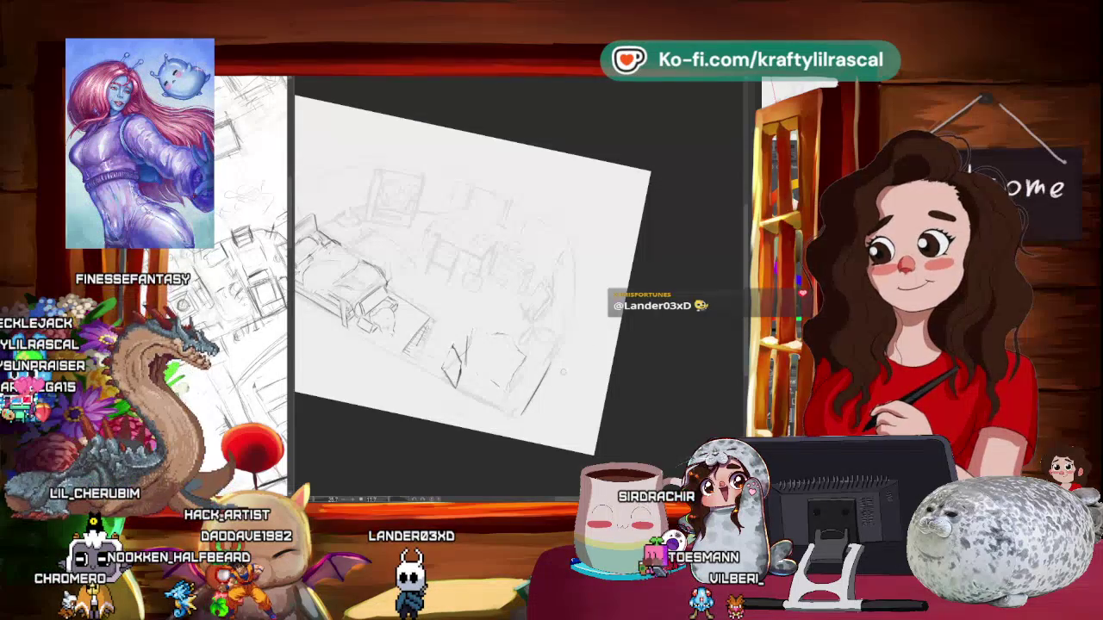
- Reduce the canvas tilt and zoom in close on the bed and wall frame above it
drag(517, 259, 552, 224)
mouse_move(517, 301)
mouse_down()
mouse_move(469, 338)
mouse_move(401, 278)
mouse_up()
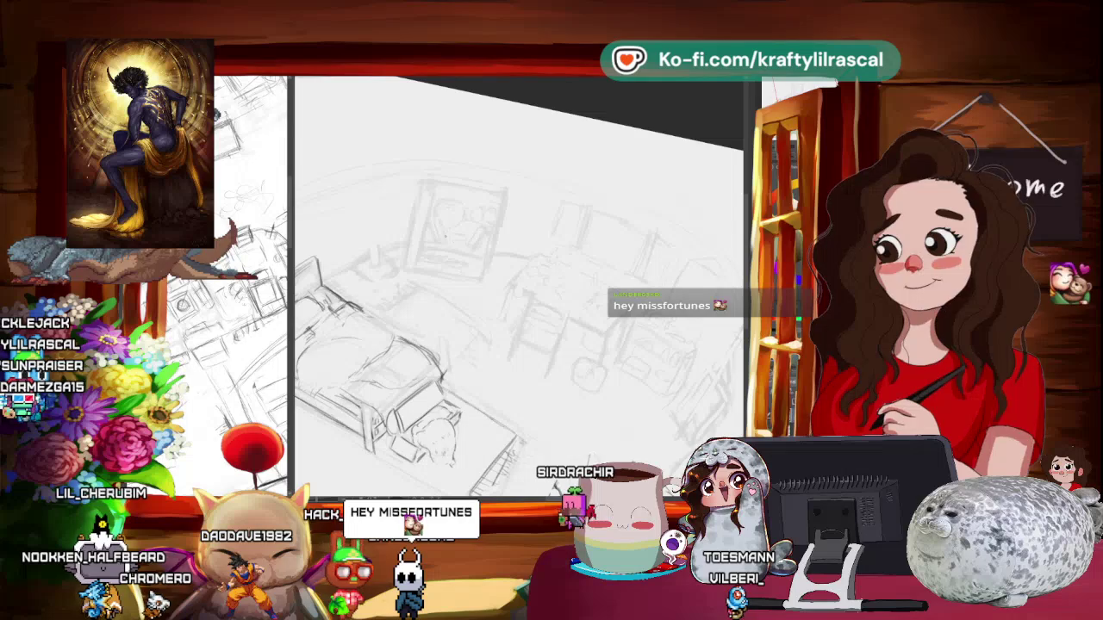
mouse_move(482, 328)
mouse_down()
mouse_move(396, 215)
mouse_move(427, 230)
mouse_up()
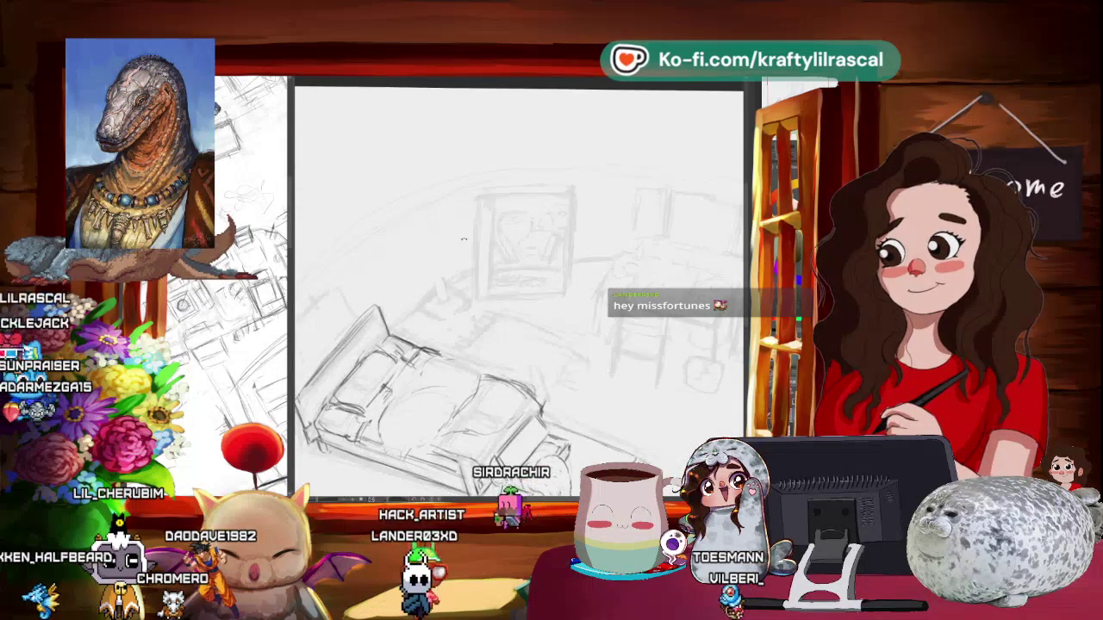
key(minus)
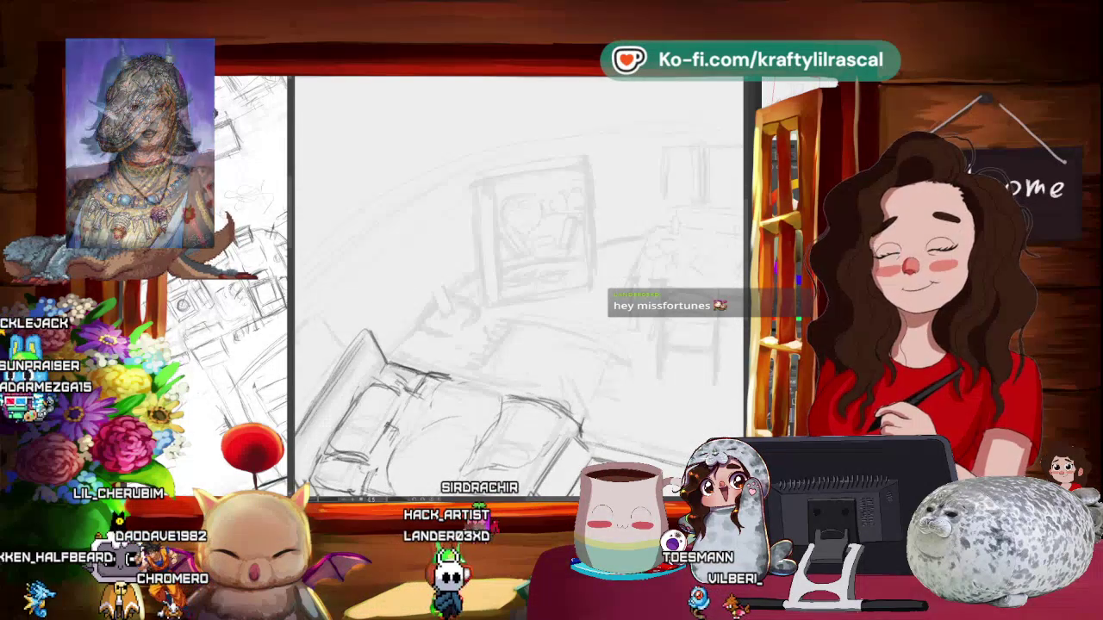
key(plus)
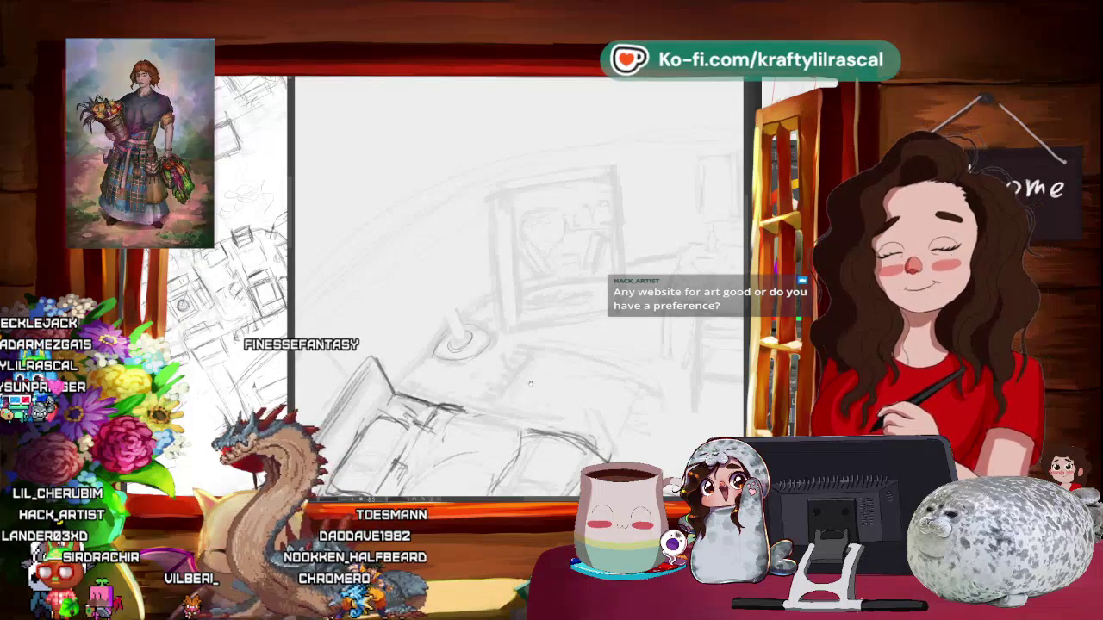
scroll(506, 389, up, 2)
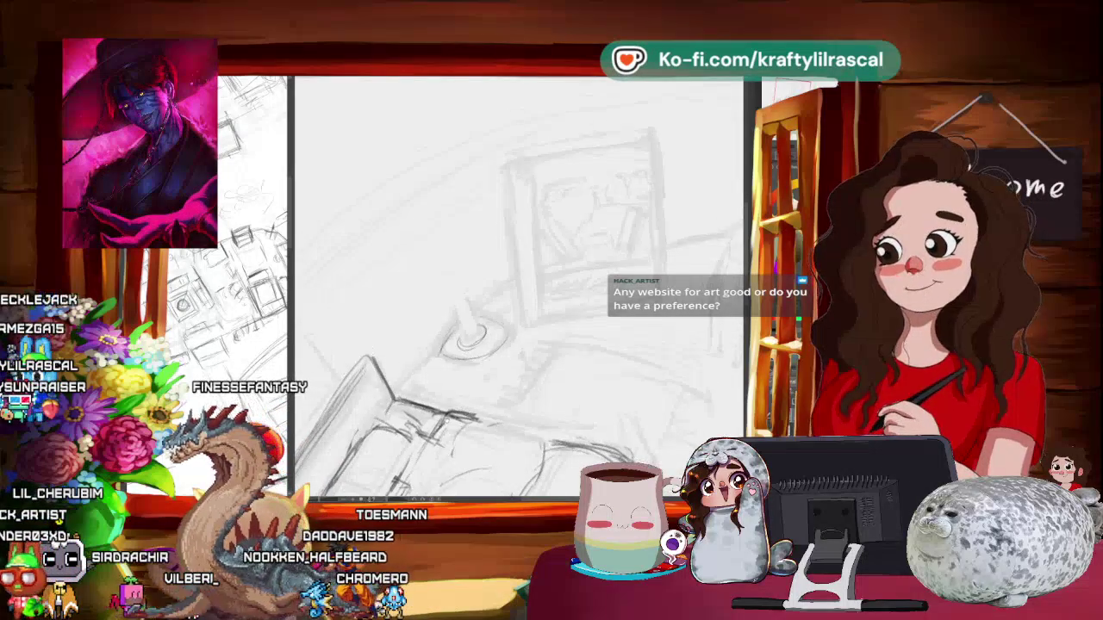
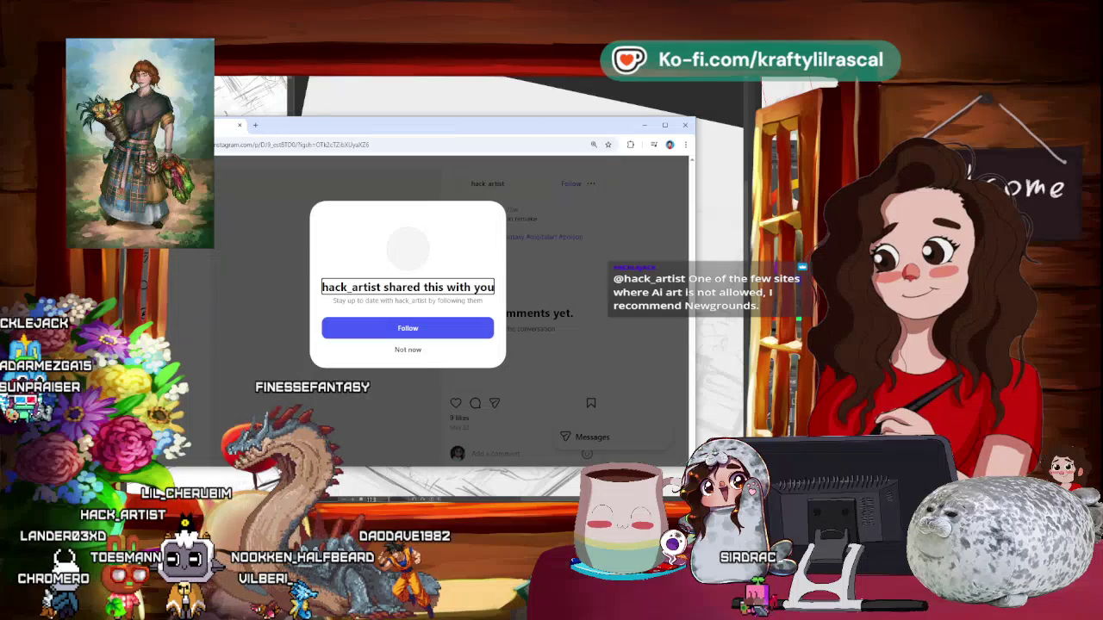
- Raise the browser window and dismiss the follow prompt covering the 'Lord of poison remake' post
drag(510, 142, 526, 84)
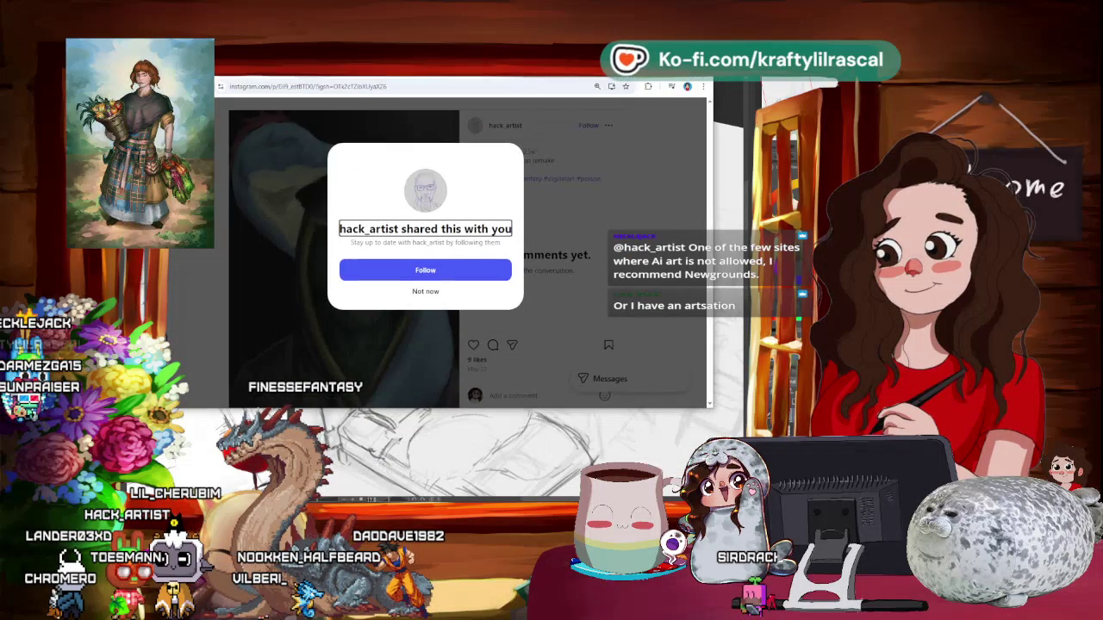
click(424, 291)
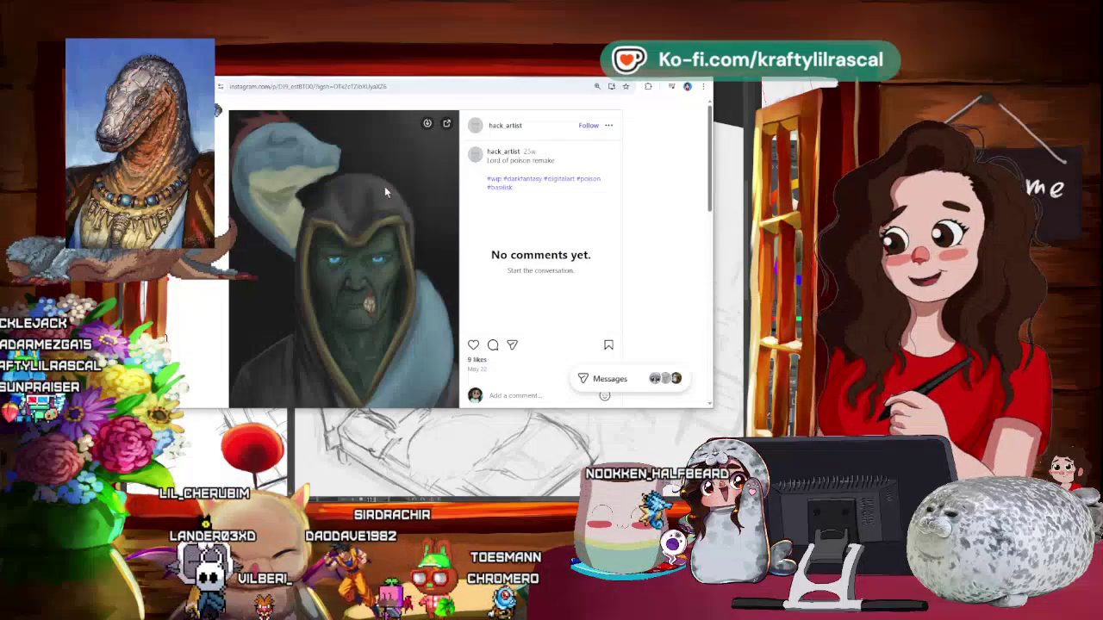
scroll(384, 186, down, 1)
scroll(384, 186, down, 1)
scroll(384, 186, down, 1)
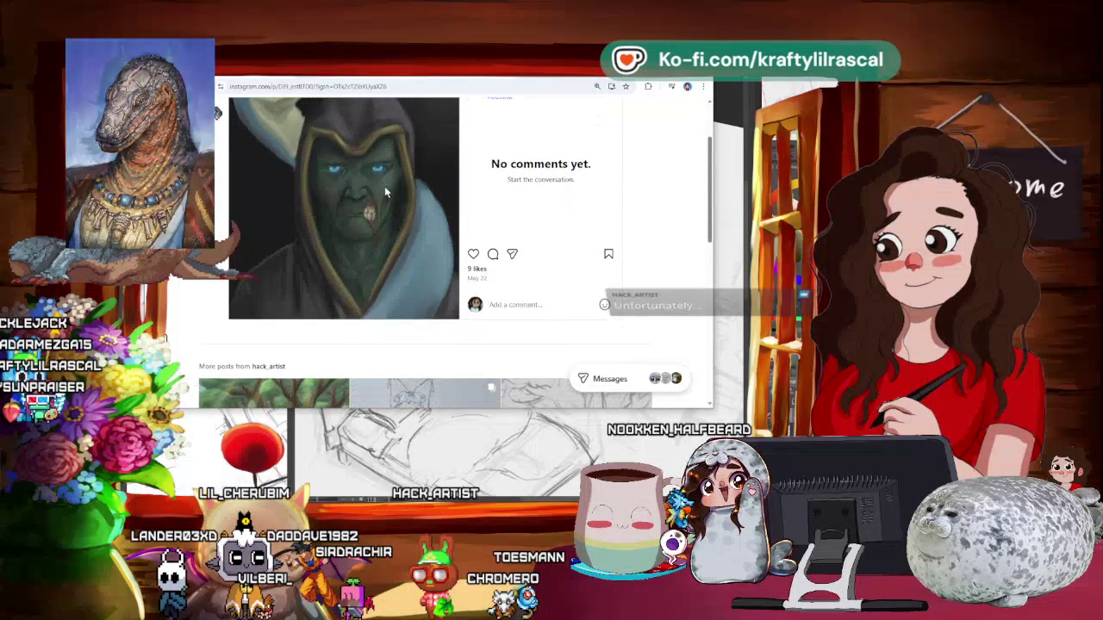
scroll(385, 186, up, 2)
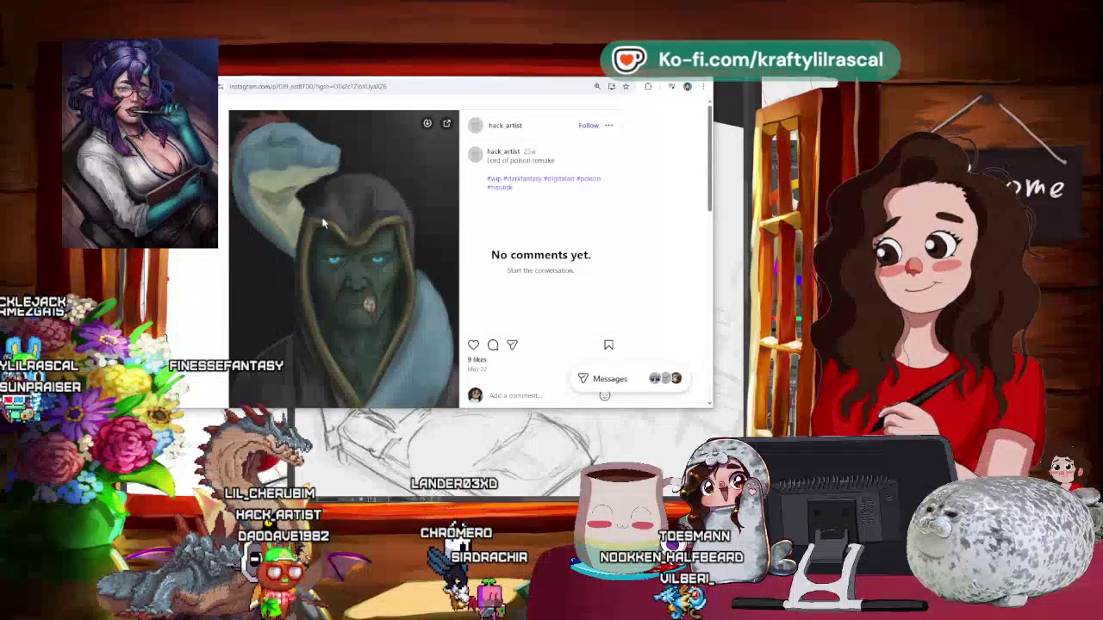
- Open the artist's profile from the post and scroll down through their artwork grid
click(496, 128)
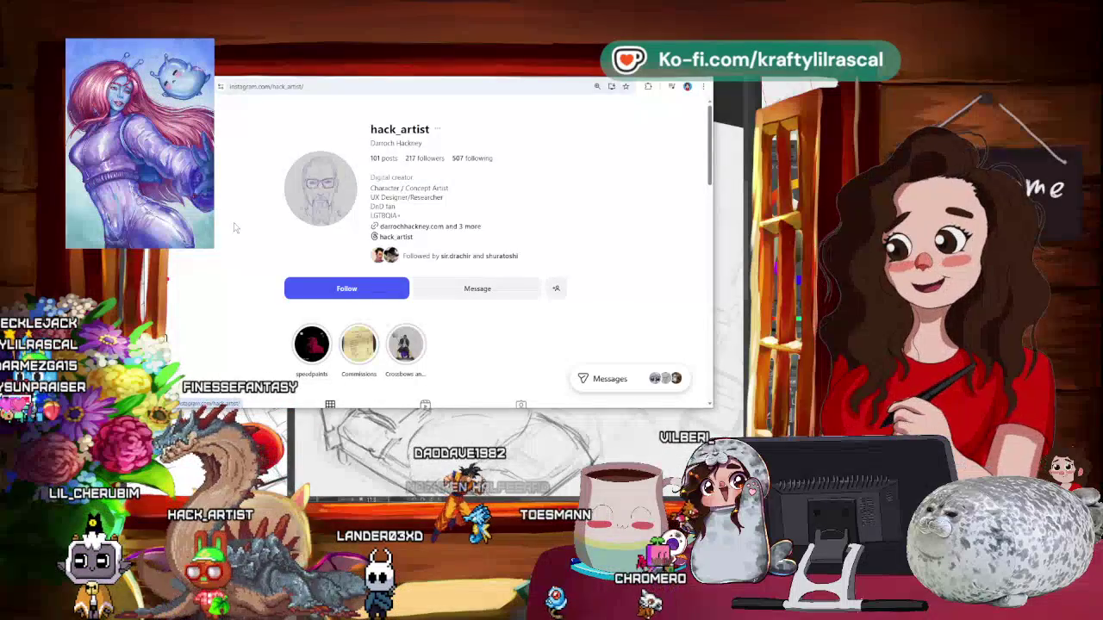
scroll(234, 227, down, 3)
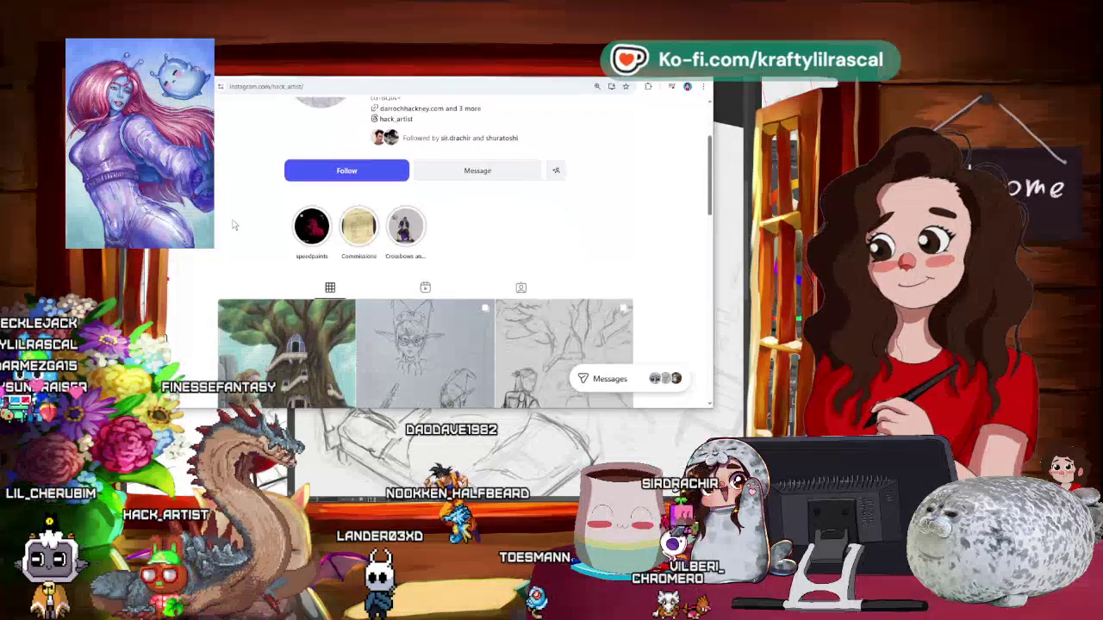
scroll(233, 222, down, 1)
scroll(233, 222, down, 1)
scroll(228, 203, down, 1)
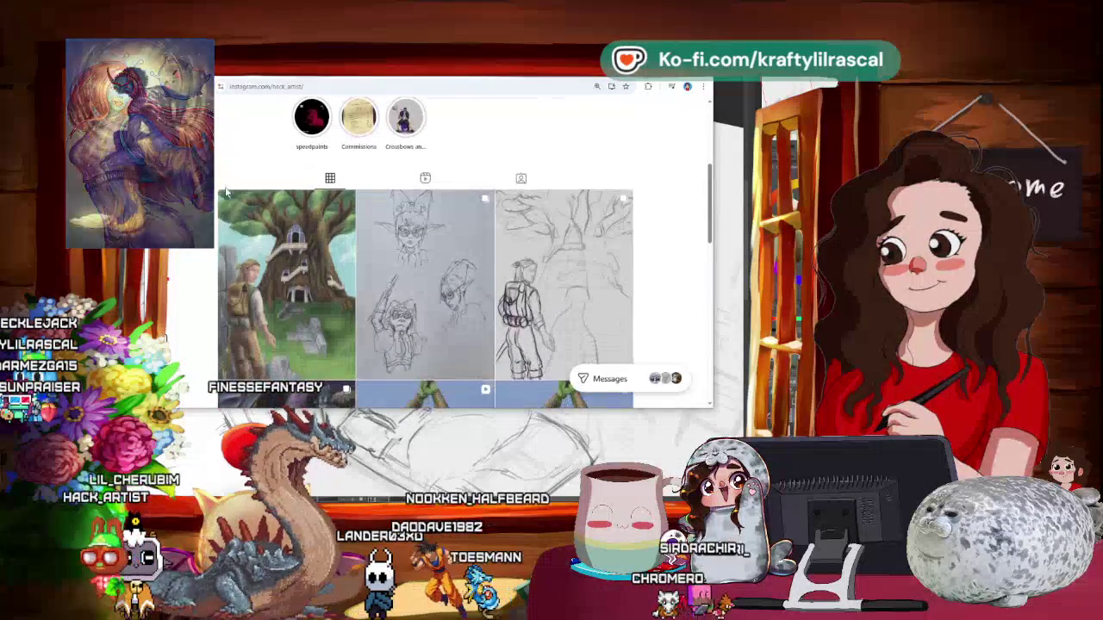
mouse_move(286, 284)
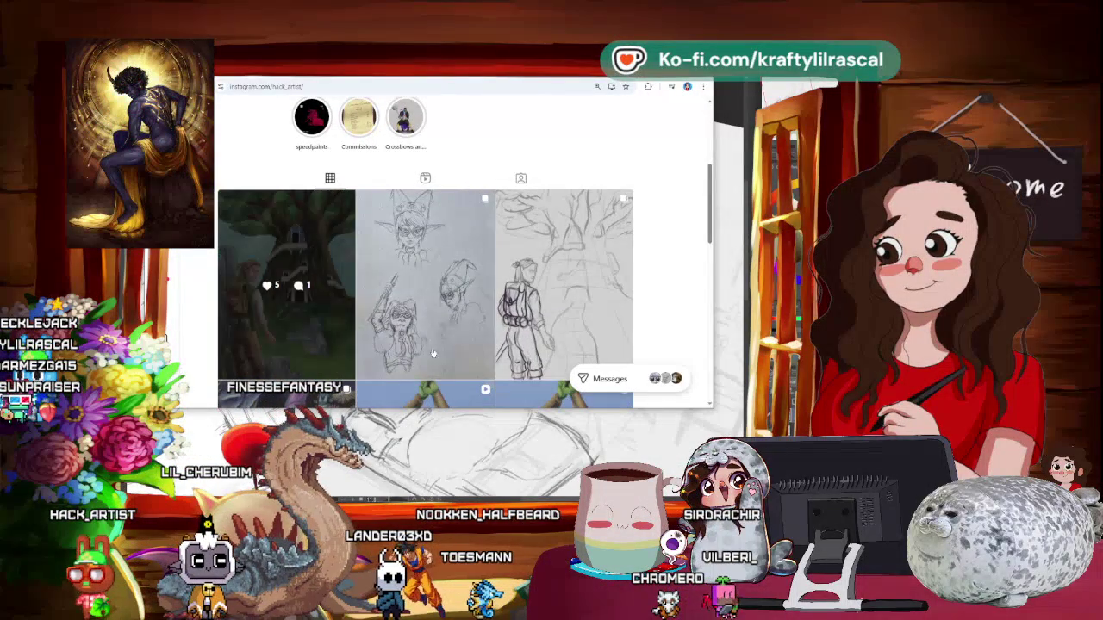
scroll(674, 278, down, 1)
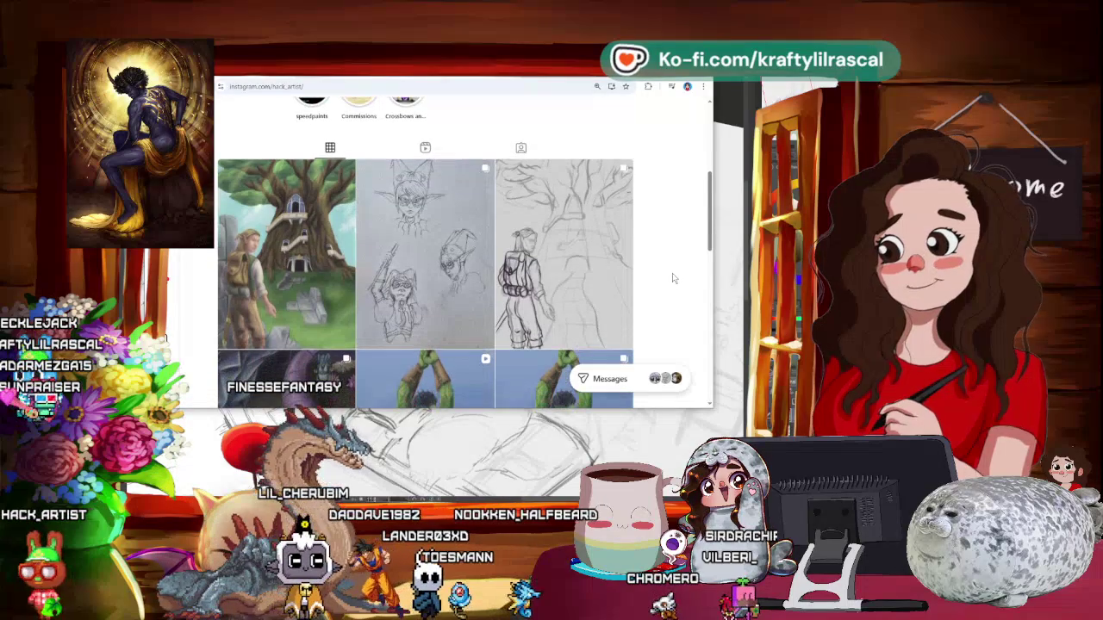
scroll(674, 279, down, 2)
scroll(674, 278, down, 1)
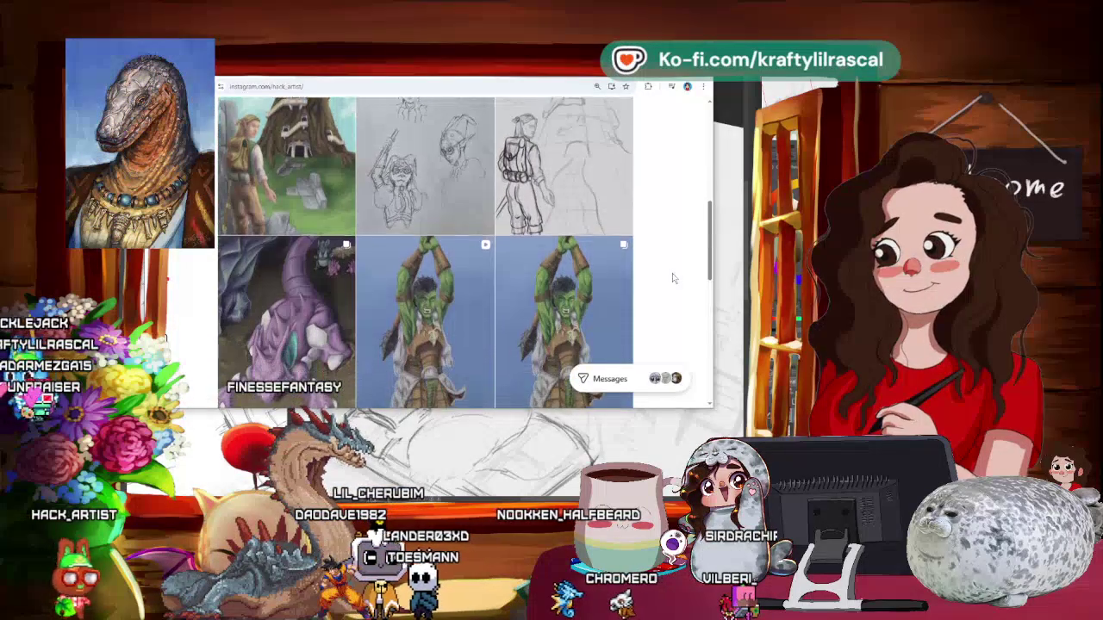
scroll(674, 279, down, 1)
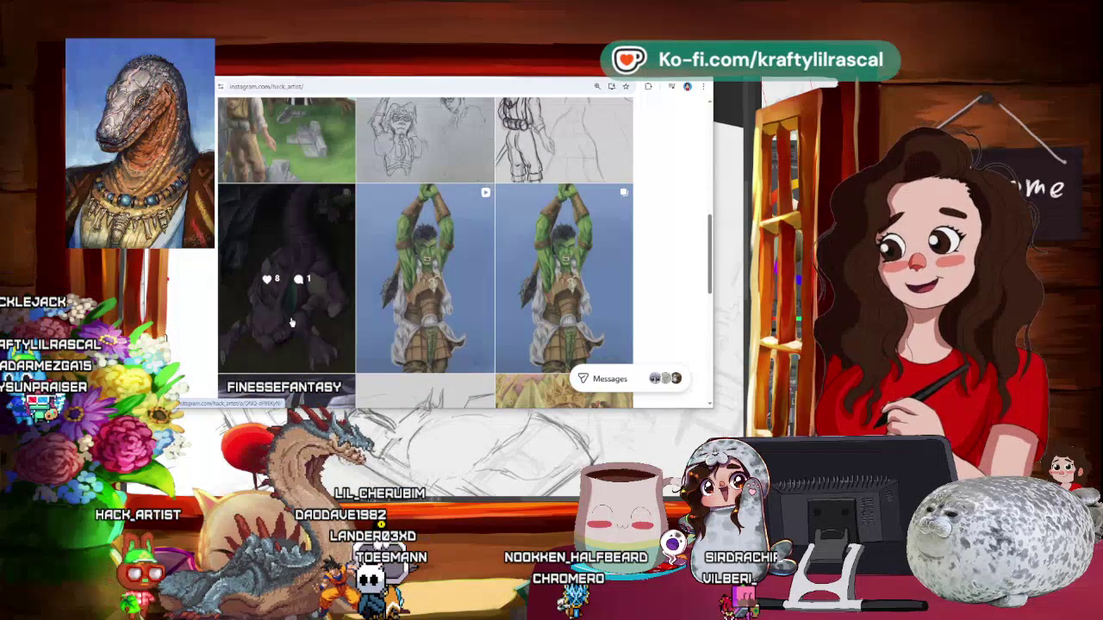
scroll(676, 276, down, 1)
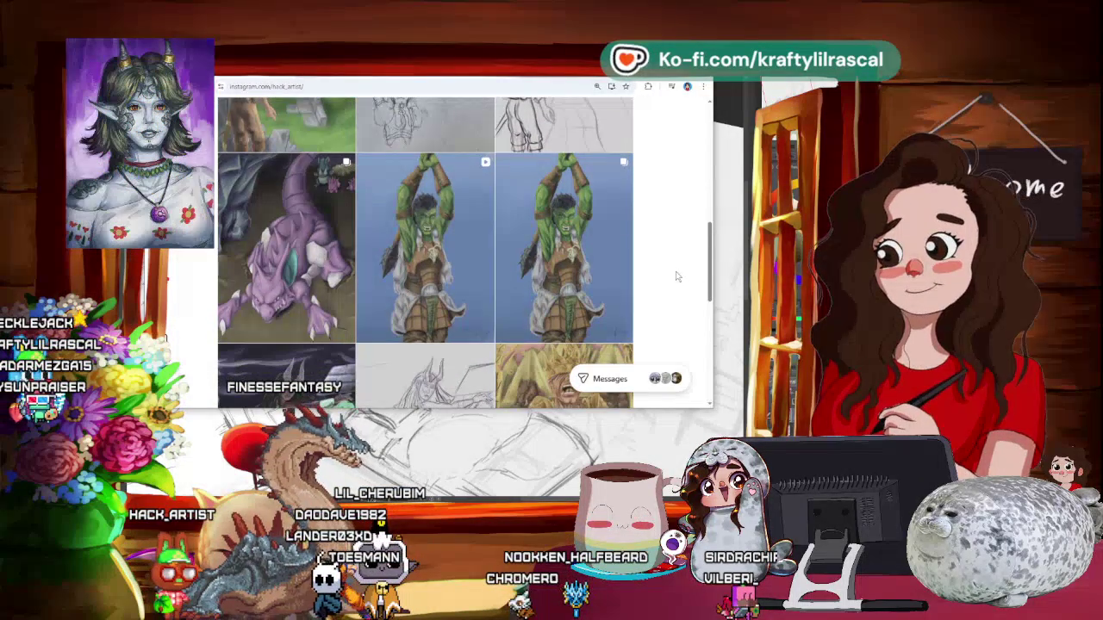
scroll(676, 277, down, 1)
scroll(677, 276, down, 1)
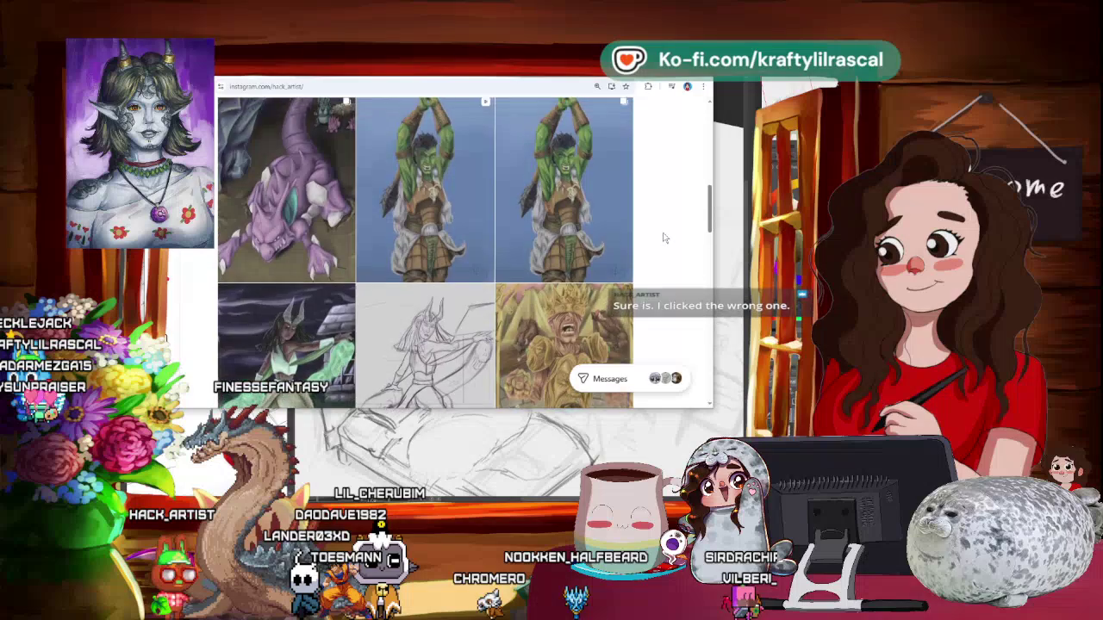
scroll(665, 241, down, 1)
scroll(664, 237, down, 1)
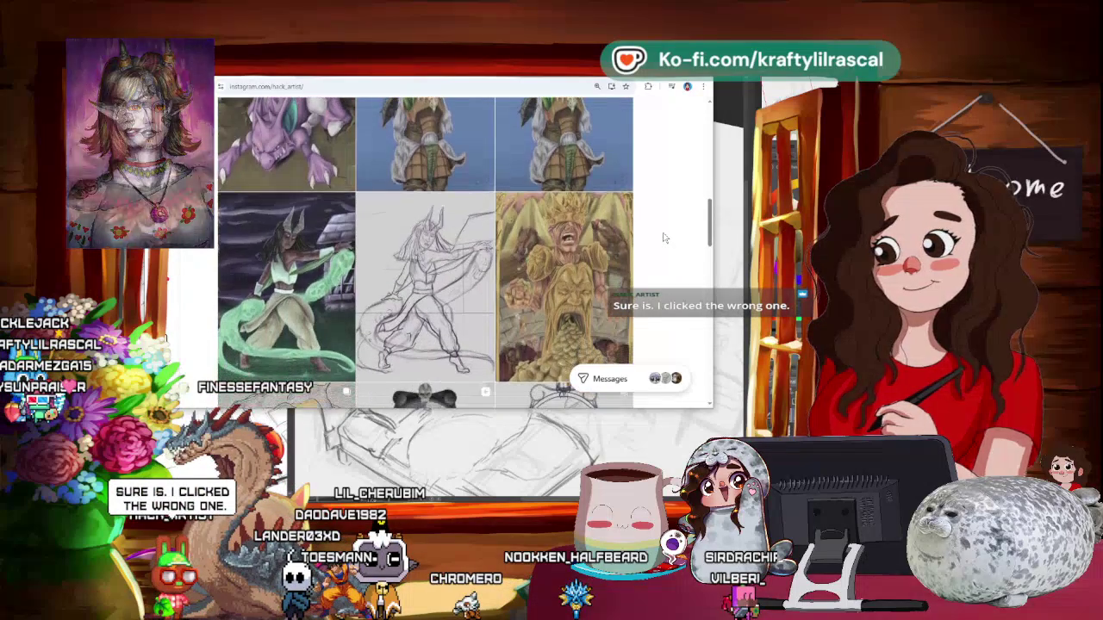
scroll(664, 238, down, 1)
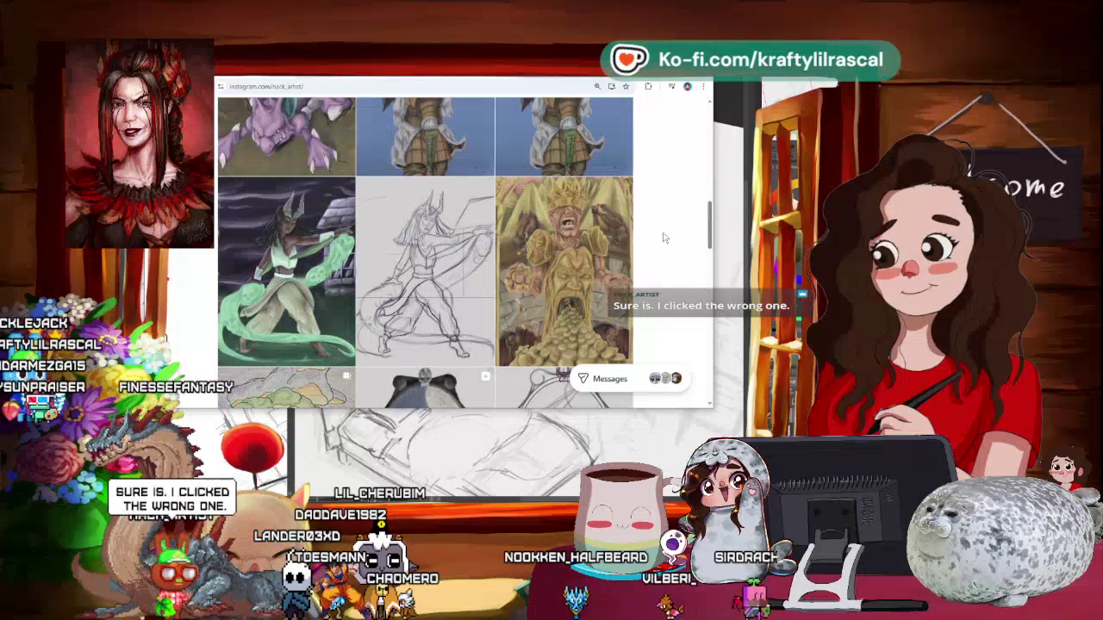
scroll(664, 238, down, 1)
scroll(665, 238, down, 1)
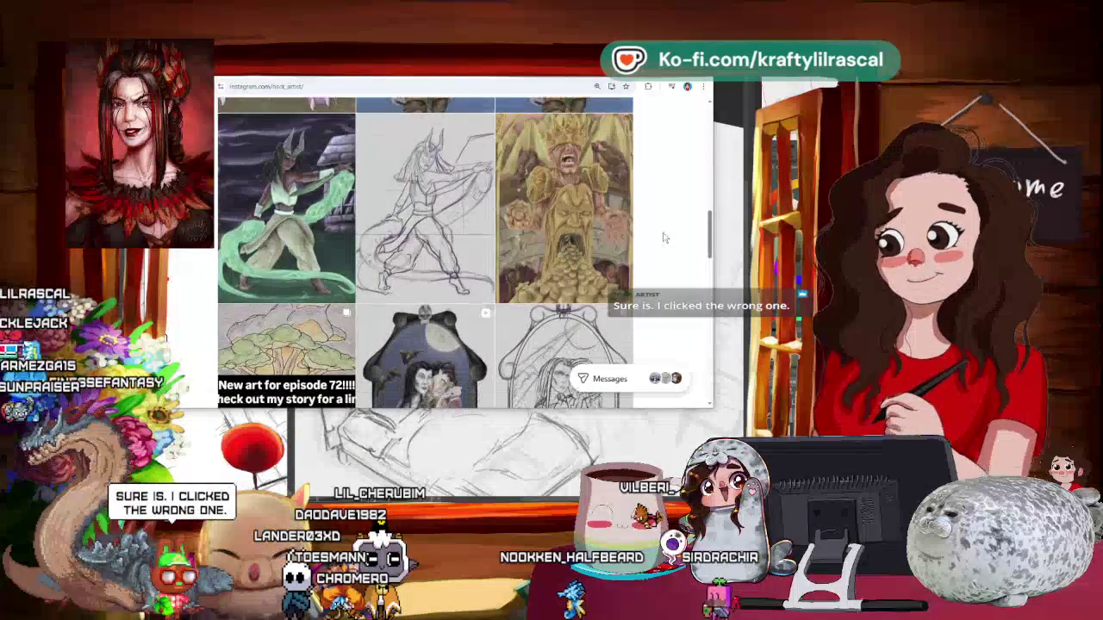
- Scroll back up toward the top of the artist's profile grid
scroll(665, 237, up, 2)
scroll(664, 239, up, 2)
scroll(660, 238, up, 5)
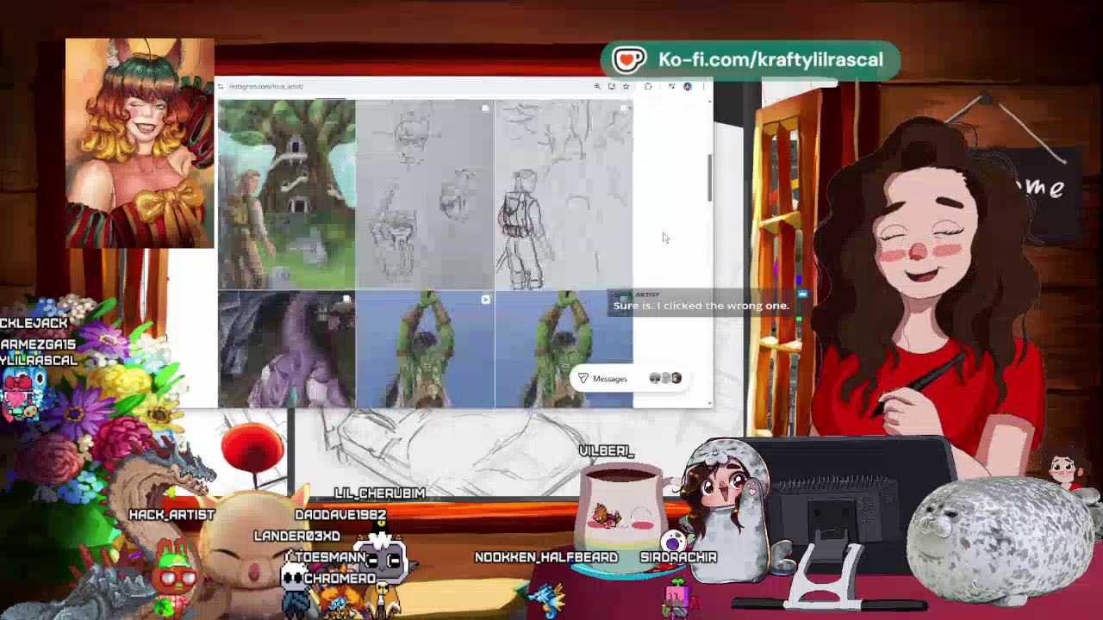
scroll(636, 243, up, 5)
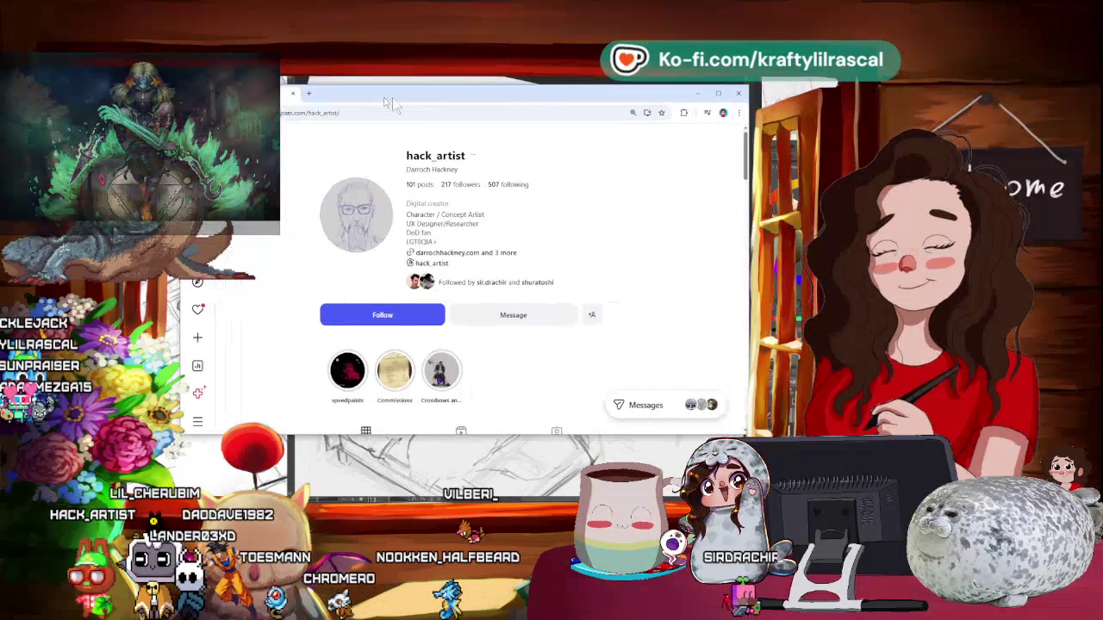
- Scroll further down the artist's profile grid of paintings and pencil sketches
scroll(652, 252, down, 3)
scroll(653, 252, down, 2)
scroll(652, 252, down, 1)
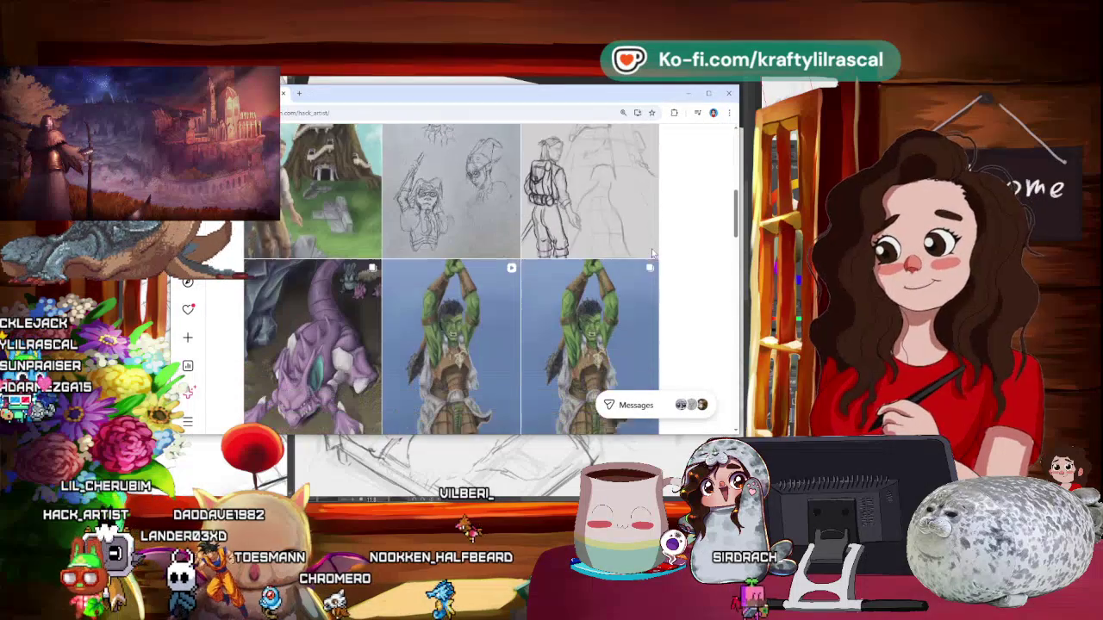
scroll(652, 253, down, 1)
scroll(653, 253, down, 1)
scroll(652, 253, down, 2)
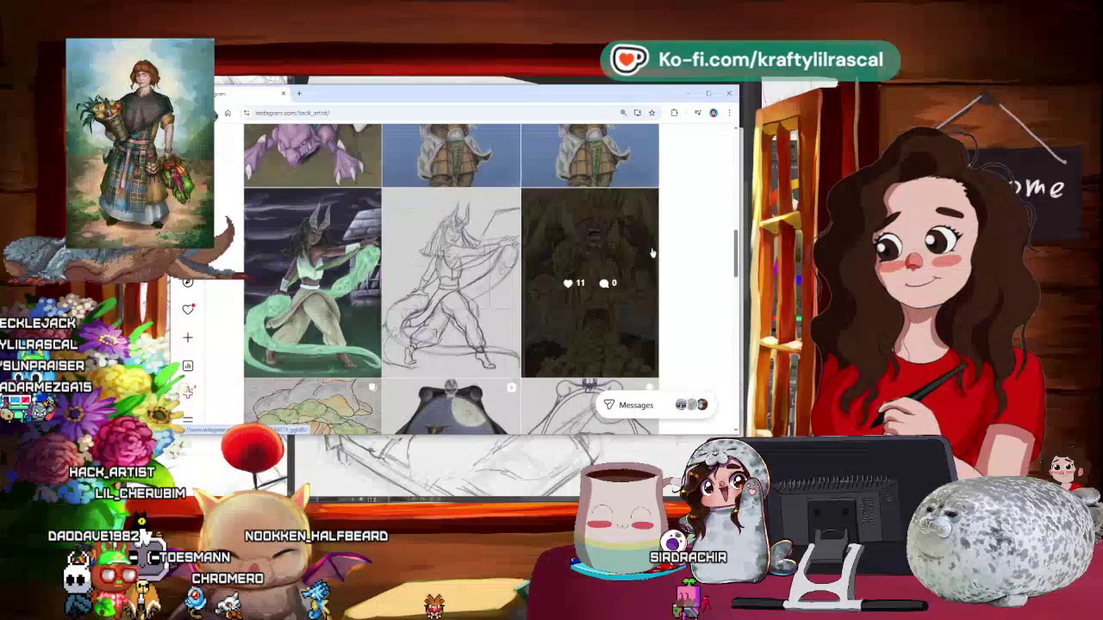
scroll(652, 252, down, 1)
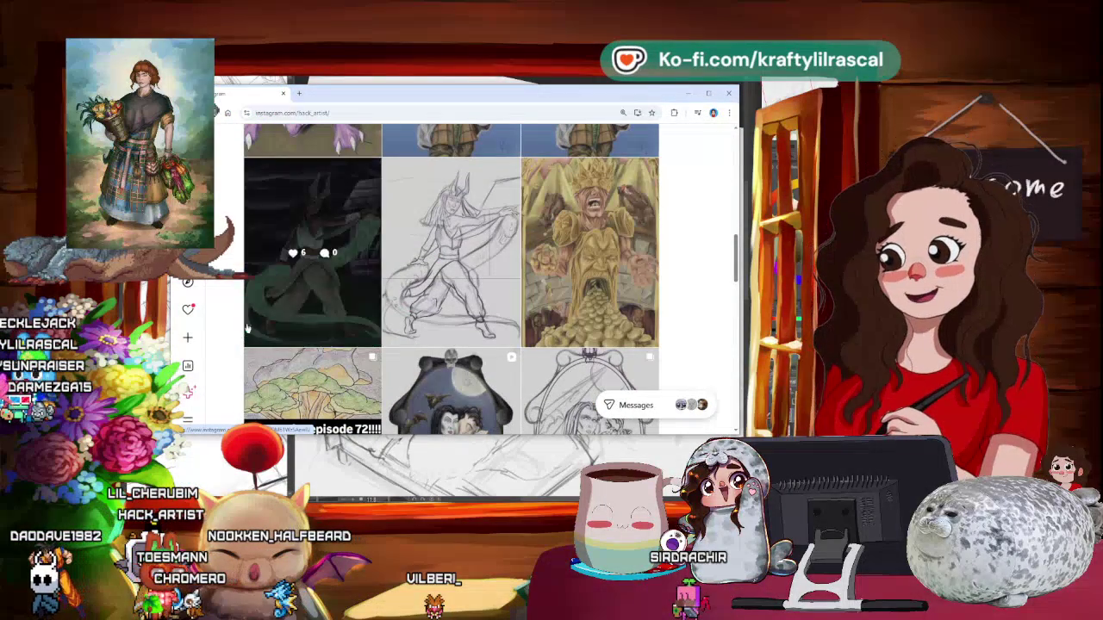
scroll(241, 336, down, 3)
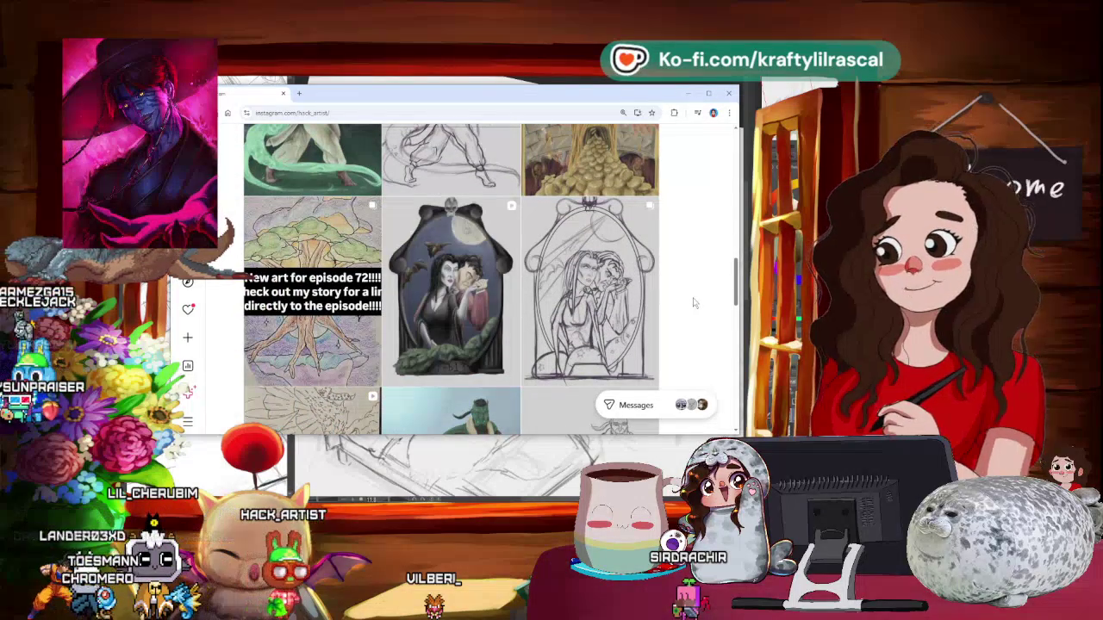
scroll(694, 303, down, 2)
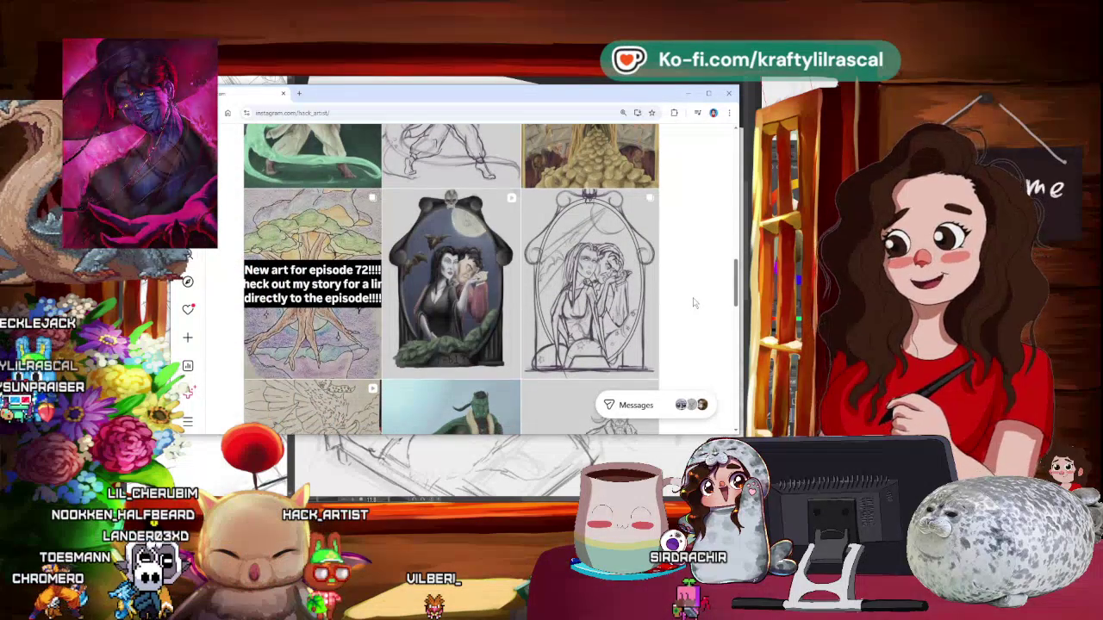
scroll(695, 303, down, 1)
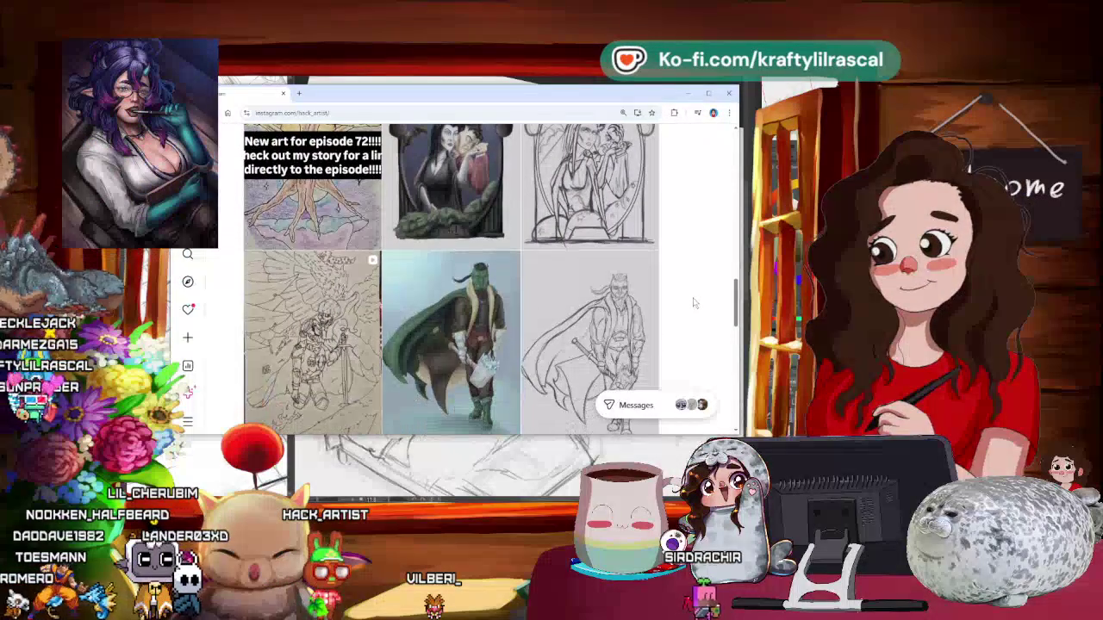
scroll(694, 302, down, 1)
scroll(695, 302, down, 2)
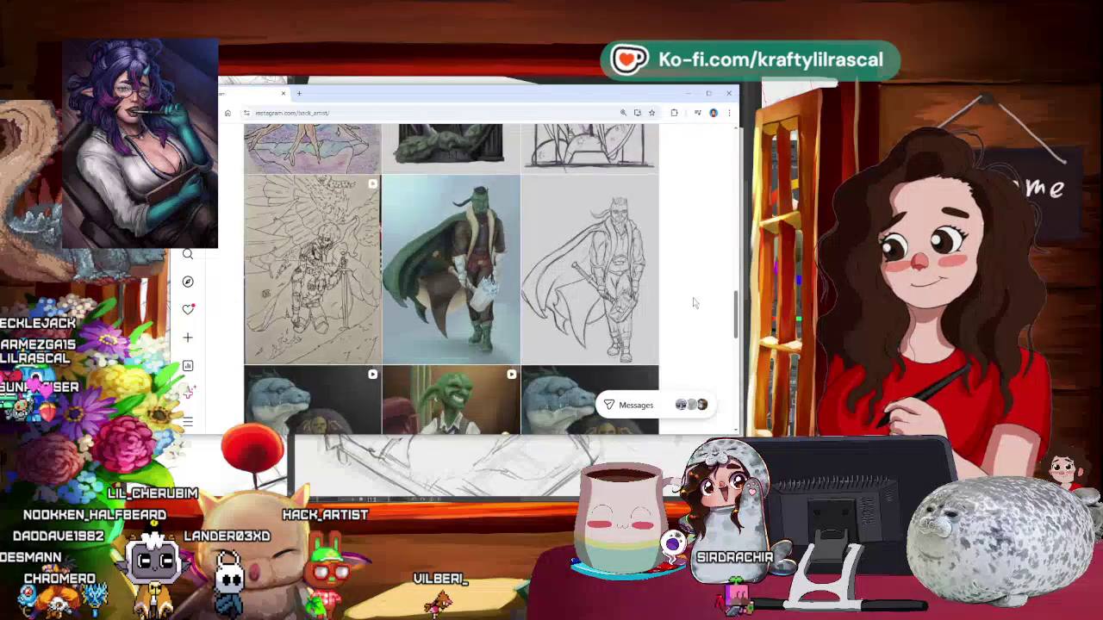
scroll(694, 303, down, 1)
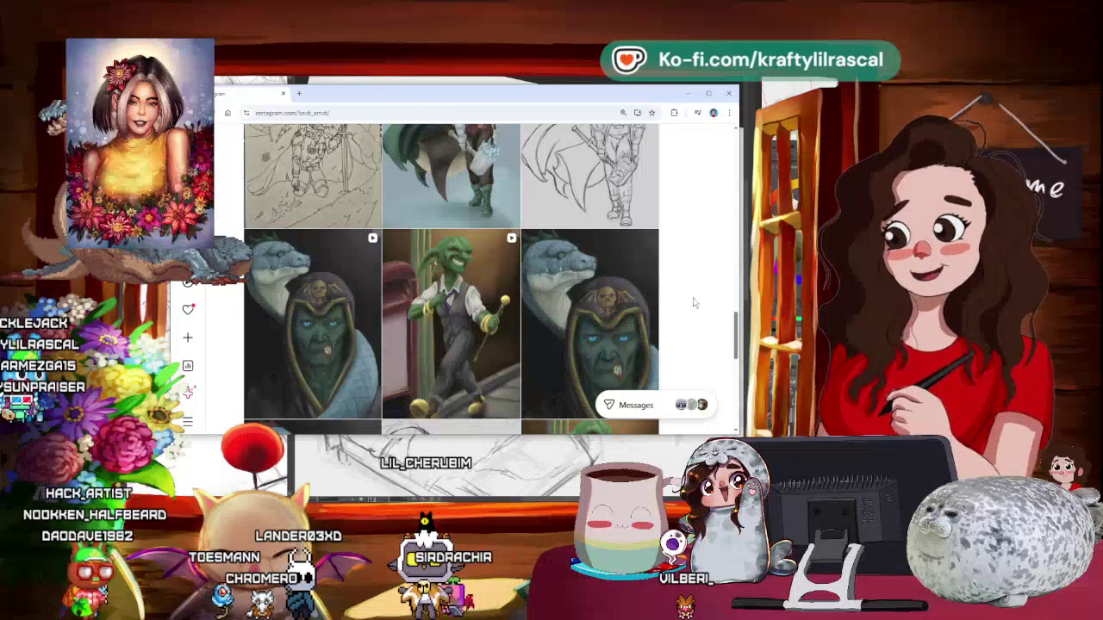
scroll(693, 302, down, 1)
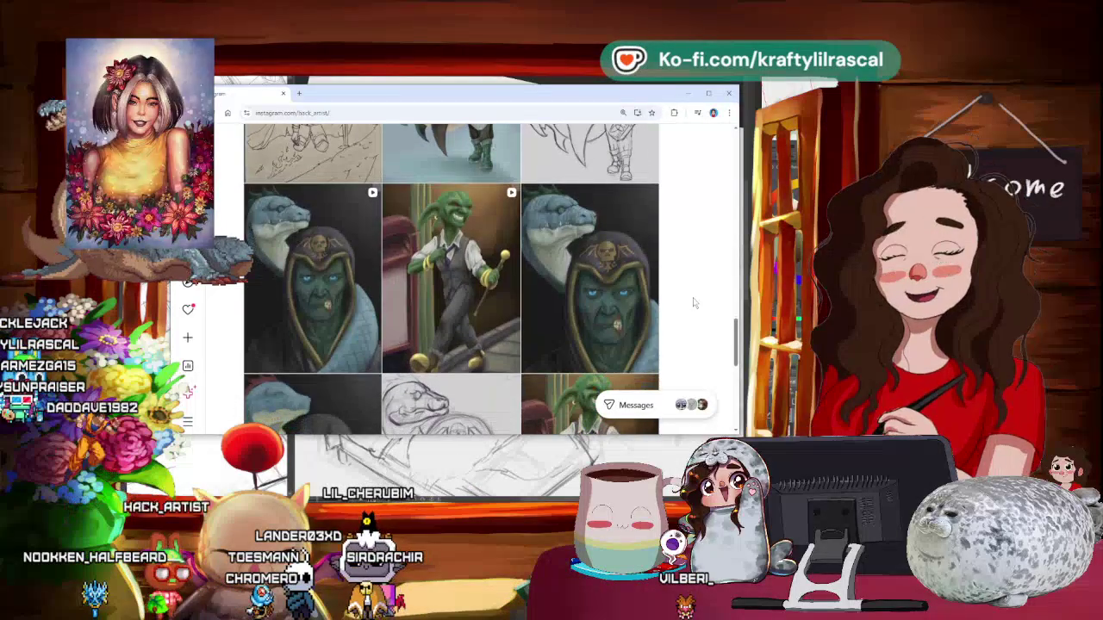
scroll(694, 303, down, 1)
scroll(694, 302, down, 1)
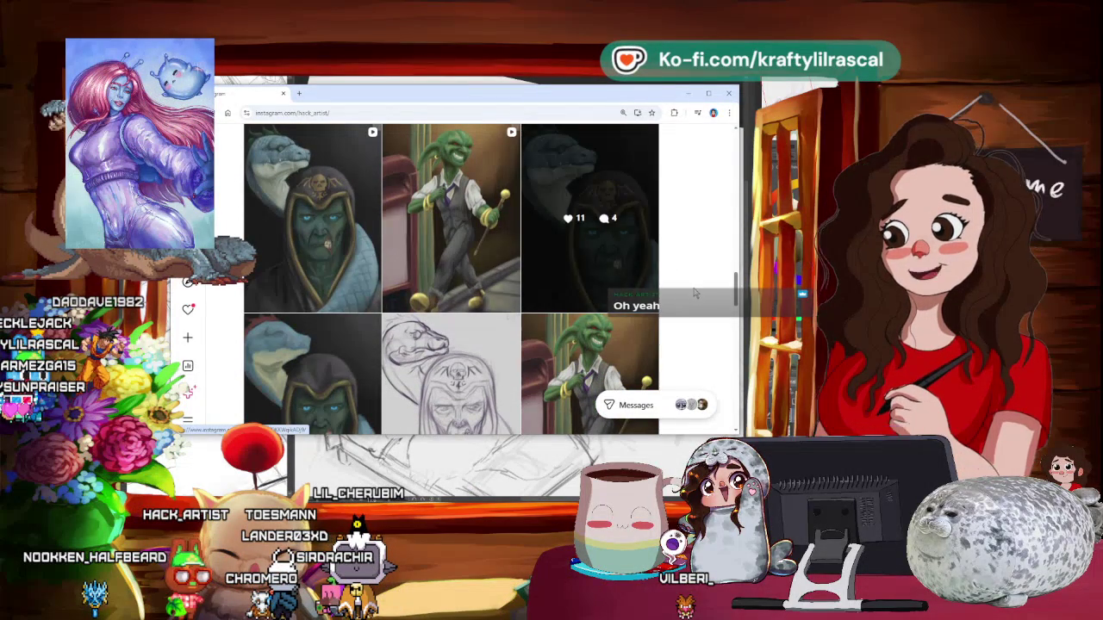
- View the hooded reptile portrait post, then browse on and open the Campaign artwork post
click(604, 279)
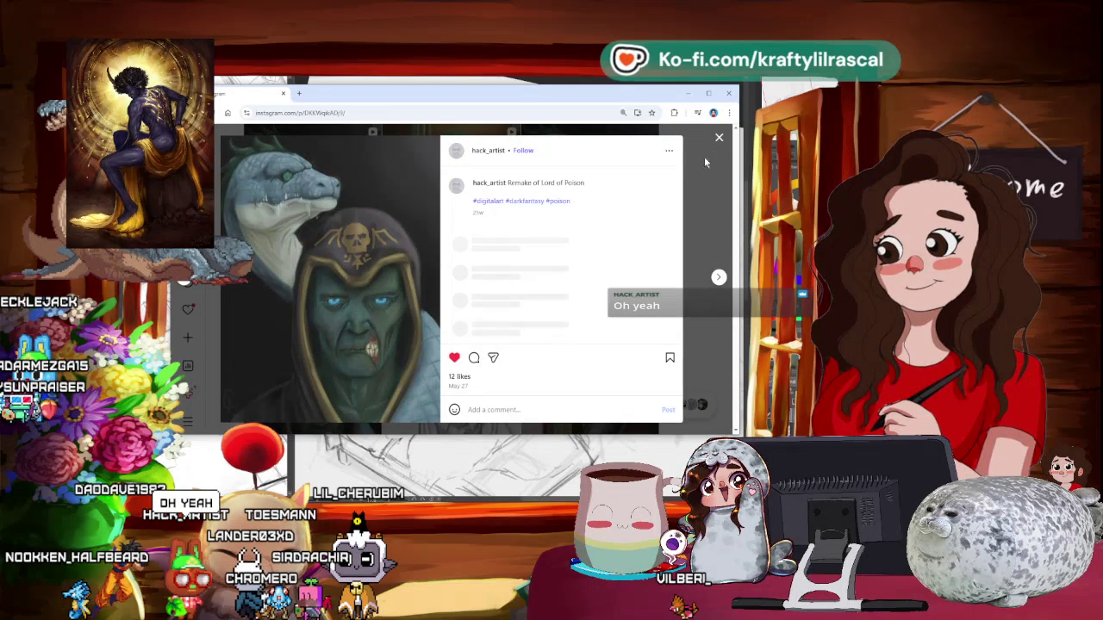
click(719, 139)
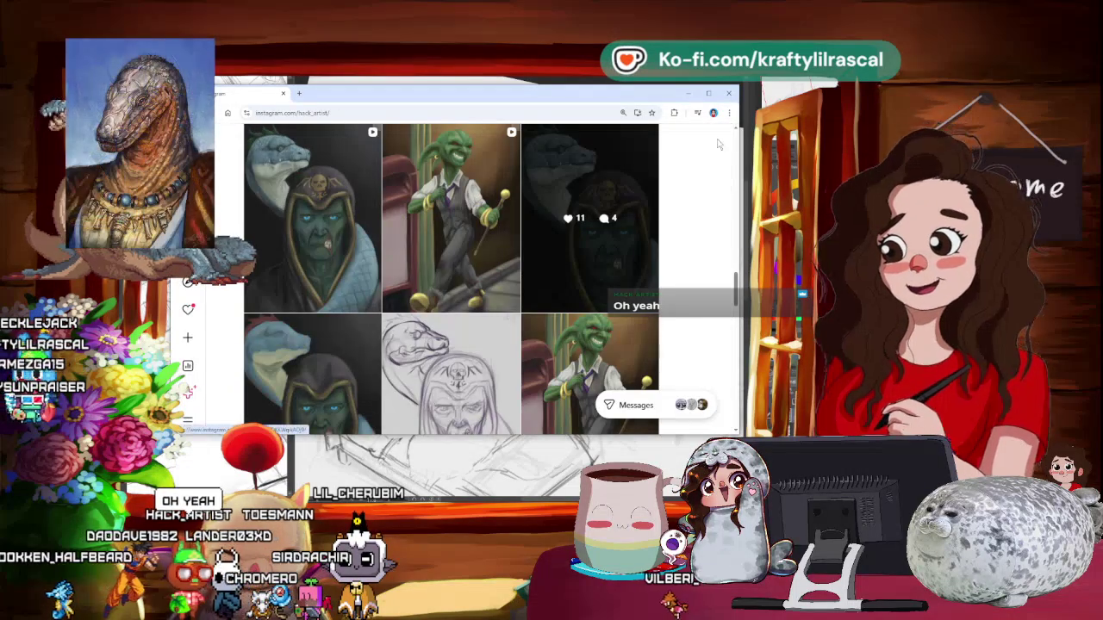
scroll(453, 250, down, 1)
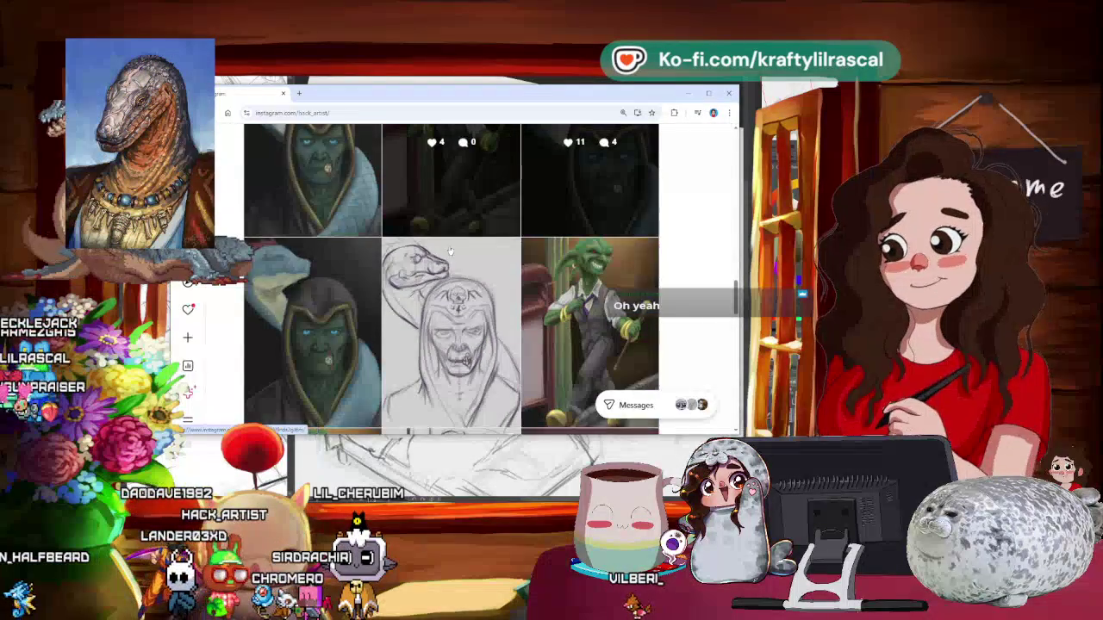
scroll(450, 250, down, 1)
scroll(450, 250, down, 2)
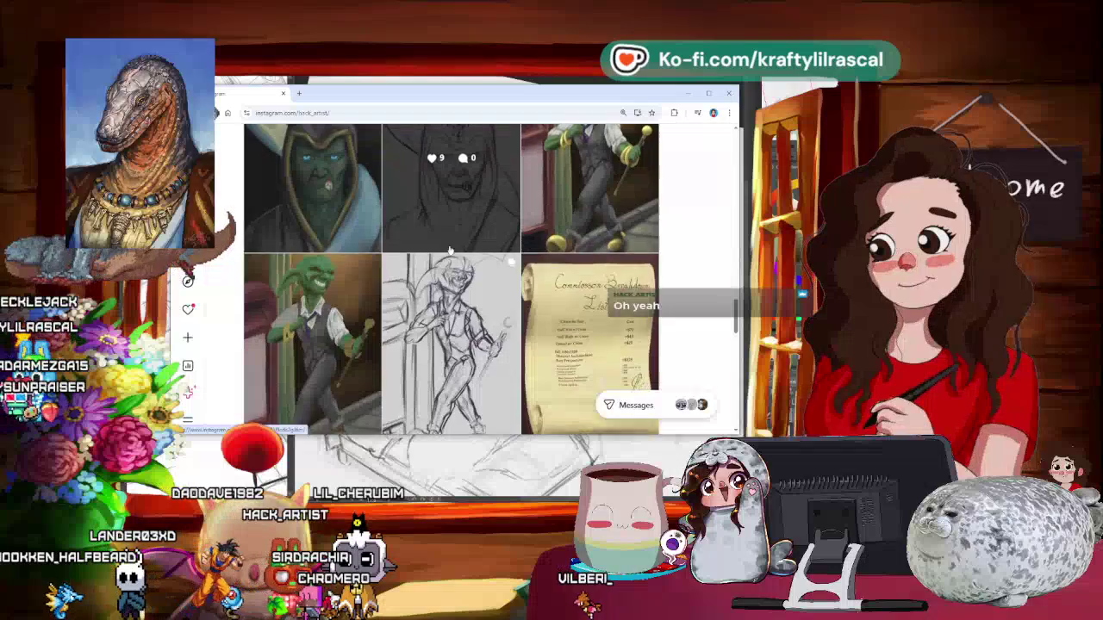
scroll(307, 300, down, 1)
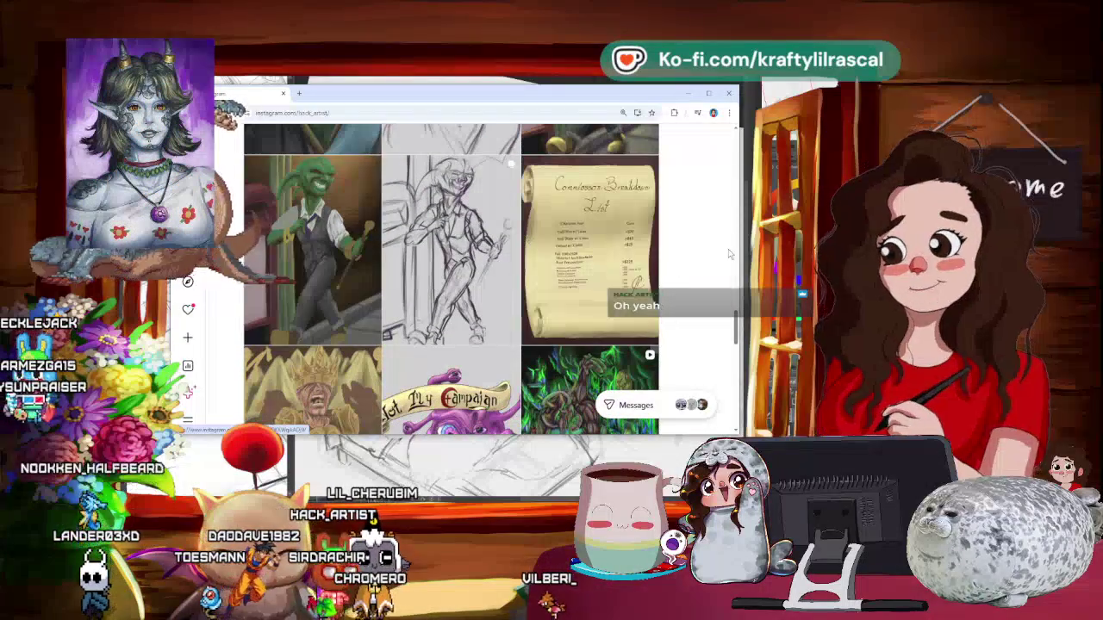
scroll(676, 269, down, 1)
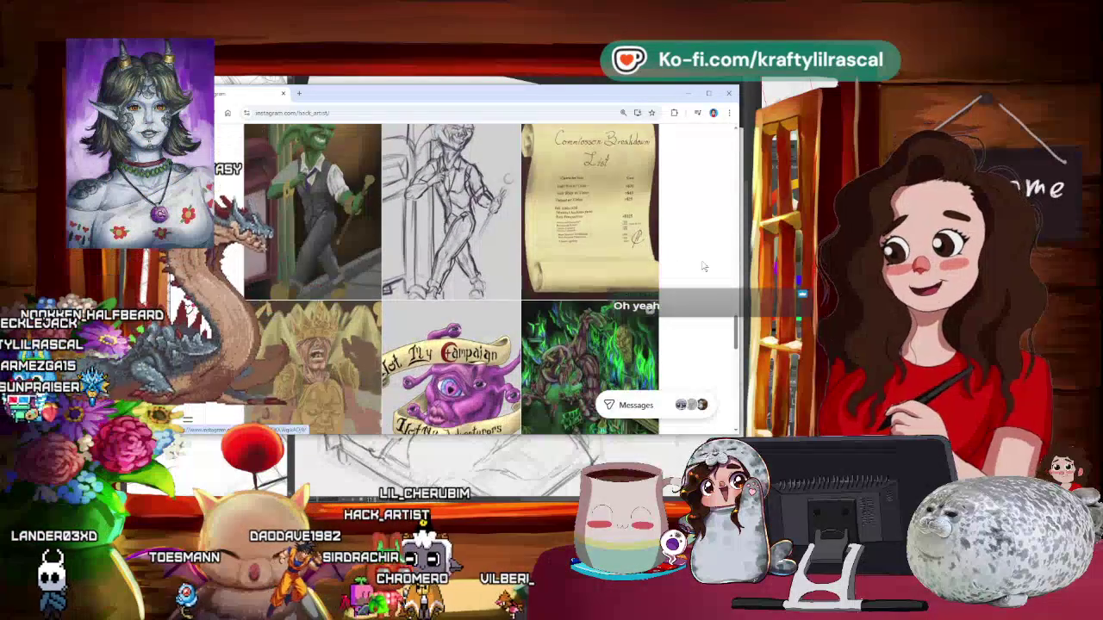
scroll(703, 267, down, 1)
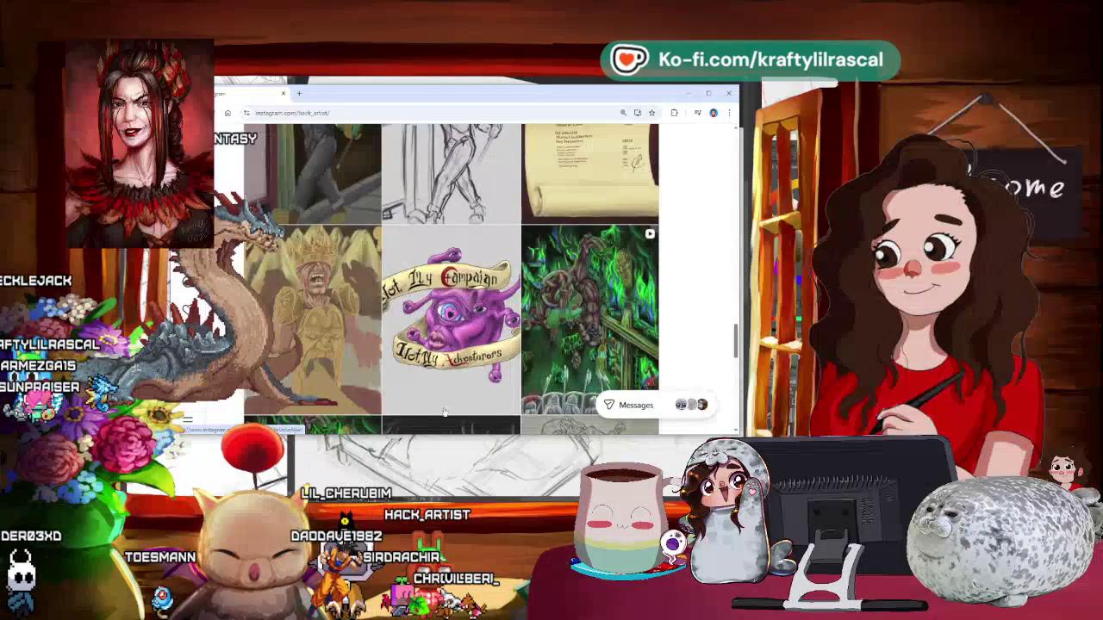
click(426, 391)
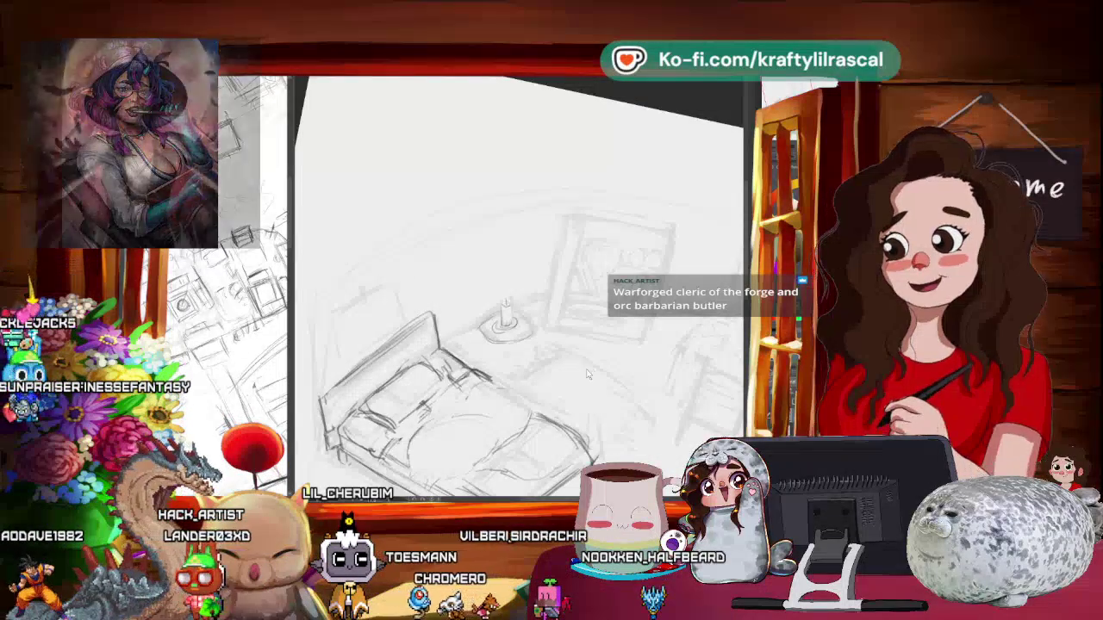
- Rotate and zoom the bedroom sketch canvas, then bring it back upright and closer with Ctrl+0
drag(517, 345, 482, 328)
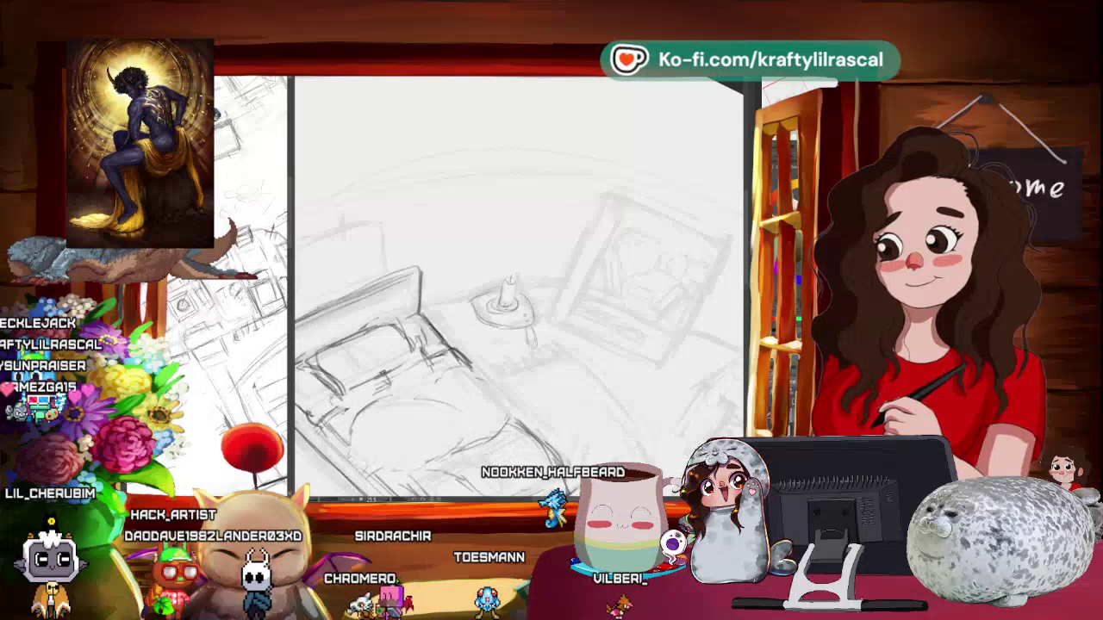
drag(517, 302, 551, 361)
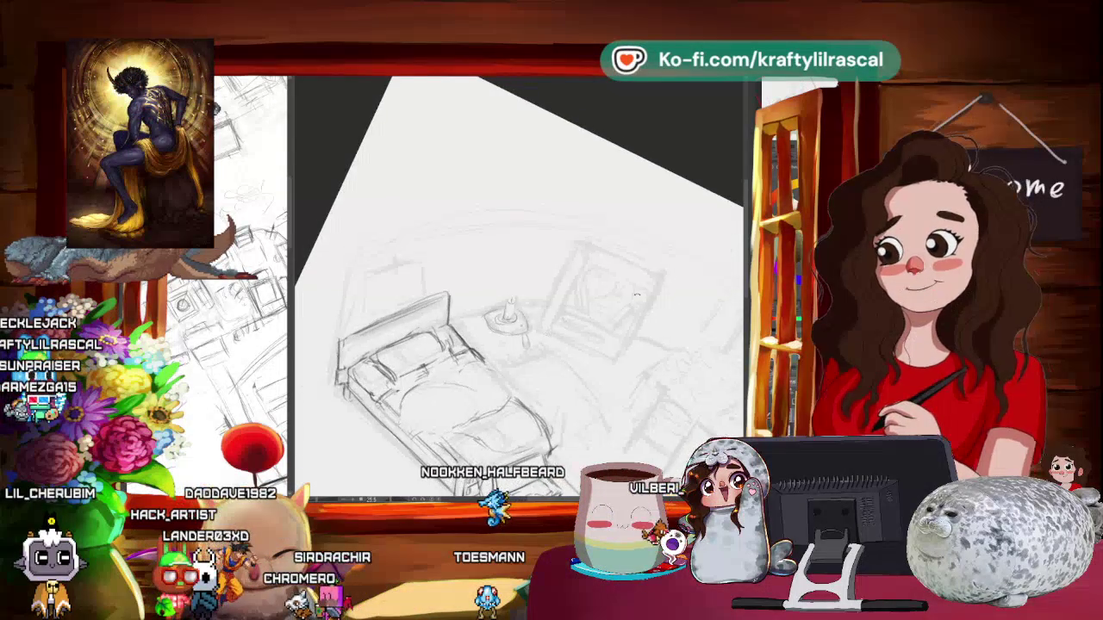
key(ctrl+0)
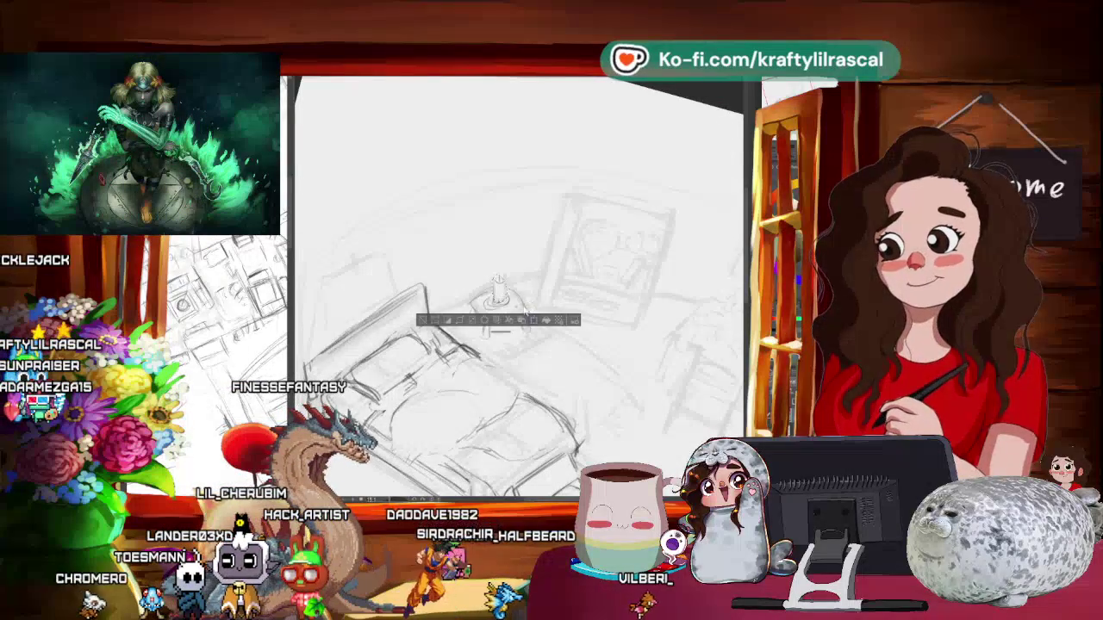
- Transform and confirm the selected candle, then rotate and zoom the canvas to rough in the desk area
key(ctrl+t)
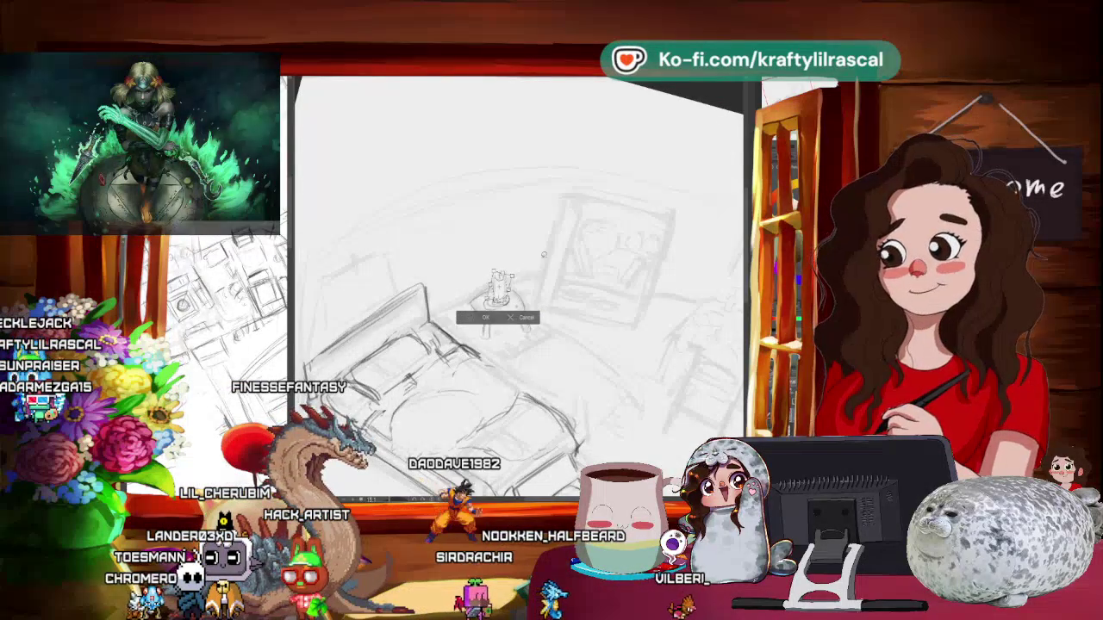
key(Return)
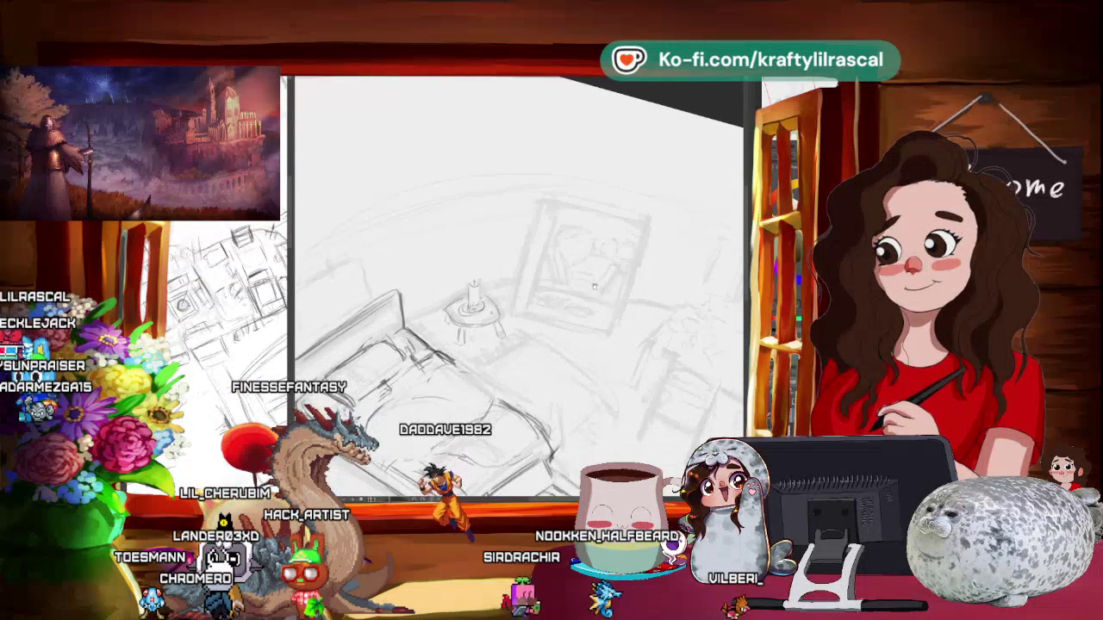
drag(593, 287, 517, 344)
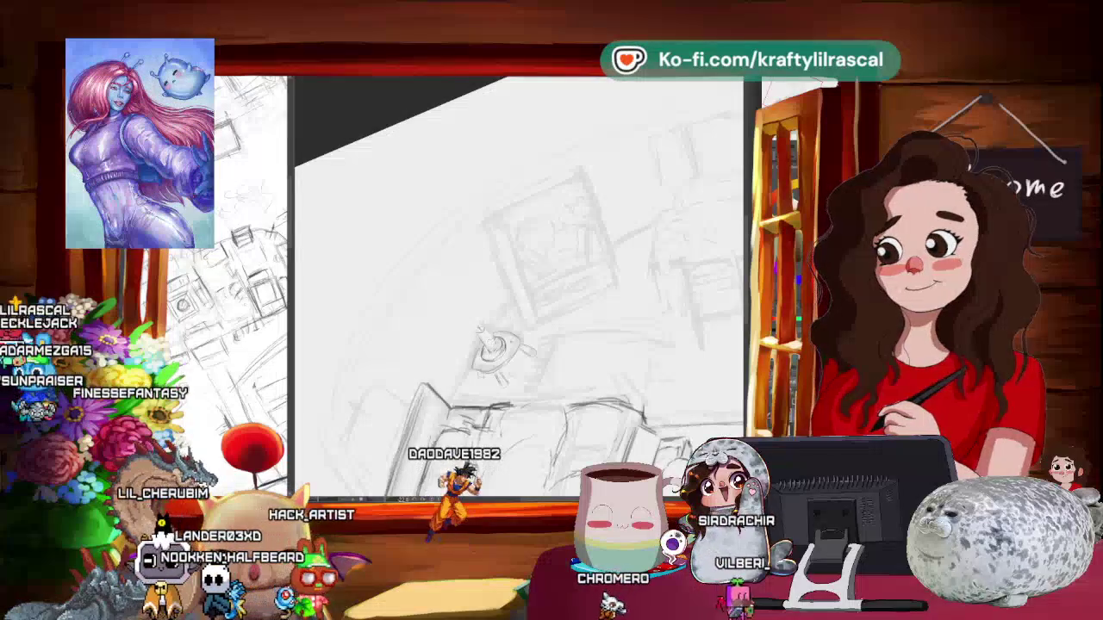
mouse_move(586, 275)
mouse_down()
mouse_move(603, 288)
mouse_move(541, 384)
mouse_move(558, 405)
mouse_move(526, 379)
mouse_up()
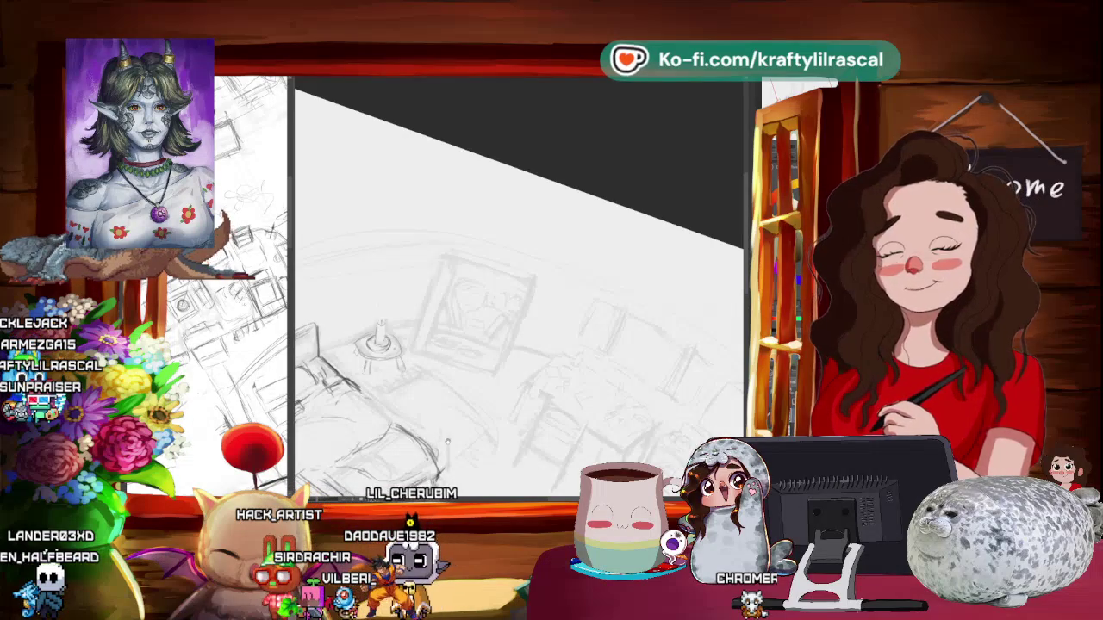
scroll(517, 284, up, 3)
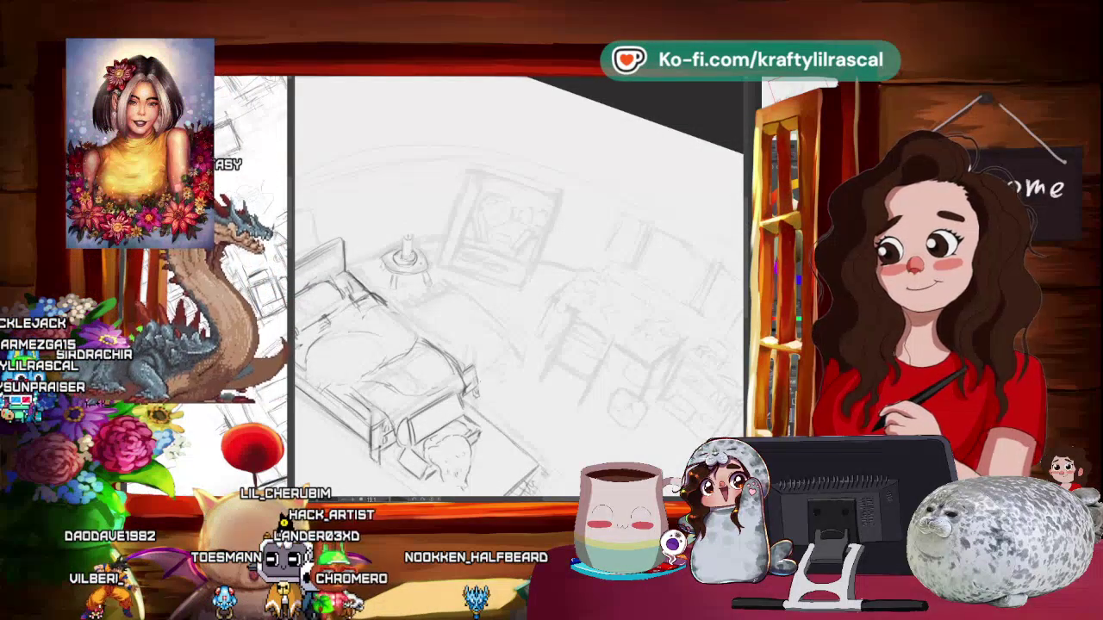
drag(517, 327, 538, 311)
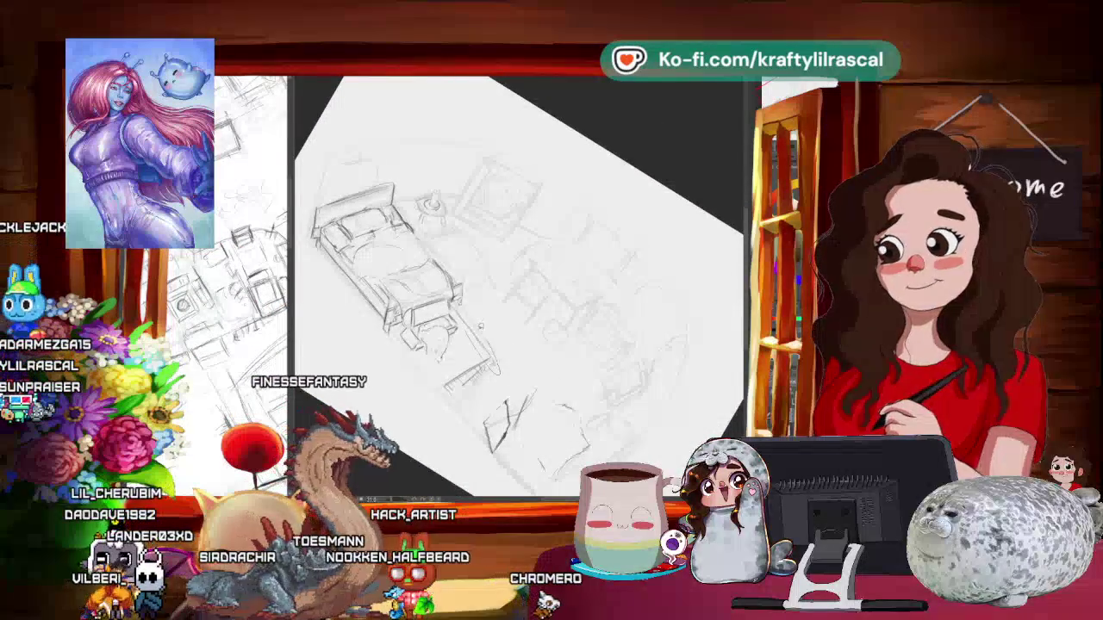
- Drop the old selection, lasso the foot of the bed, and transform it into place
key(ctrl+t)
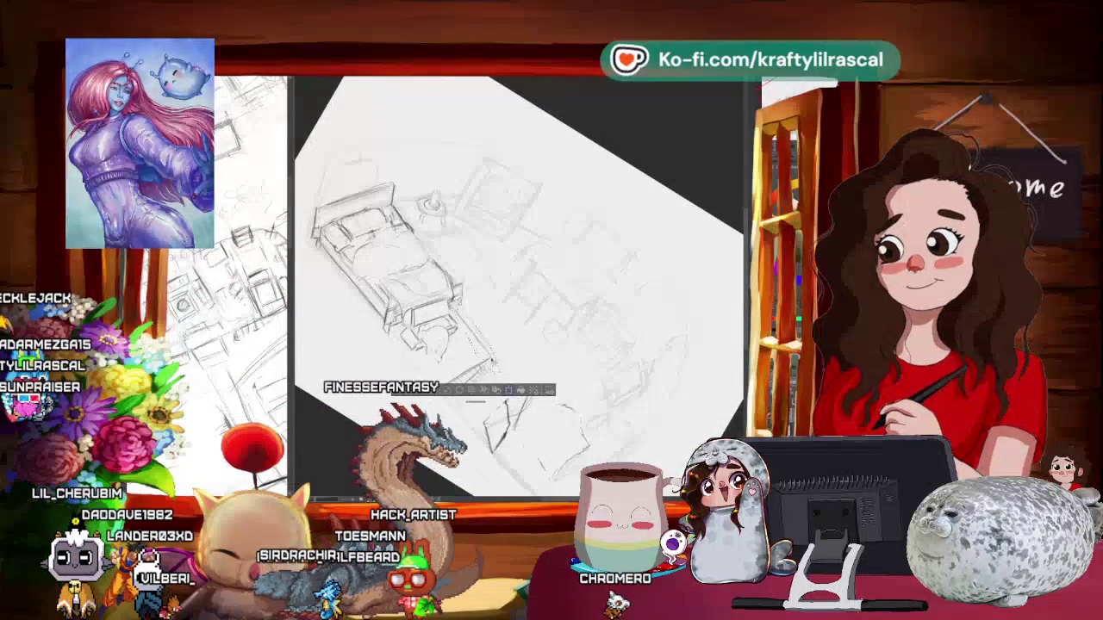
key(Escape)
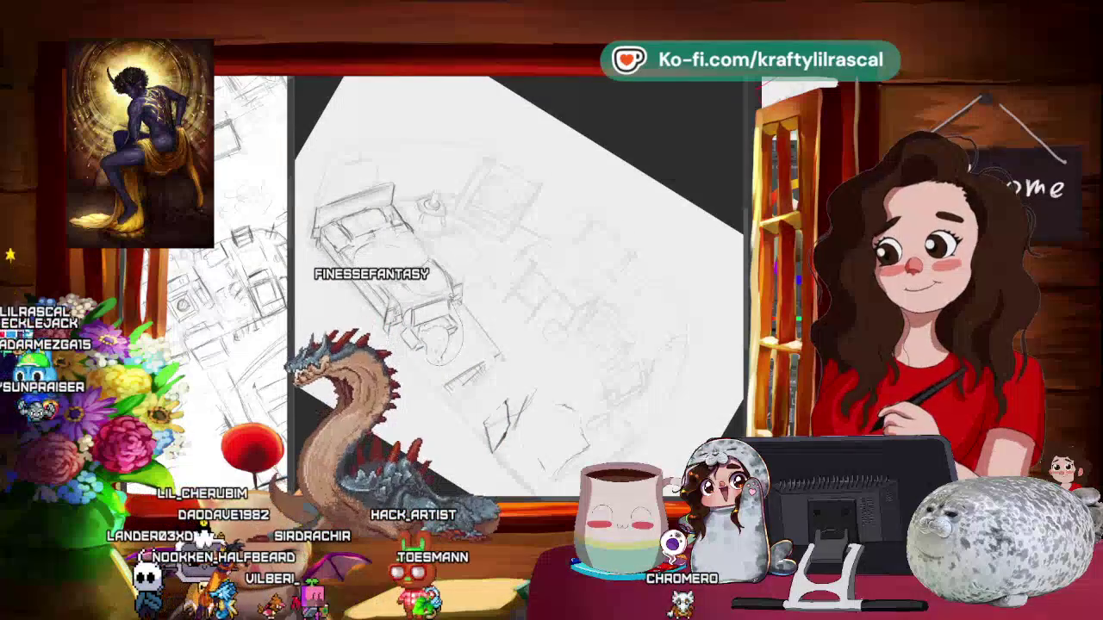
drag(405, 297, 495, 370)
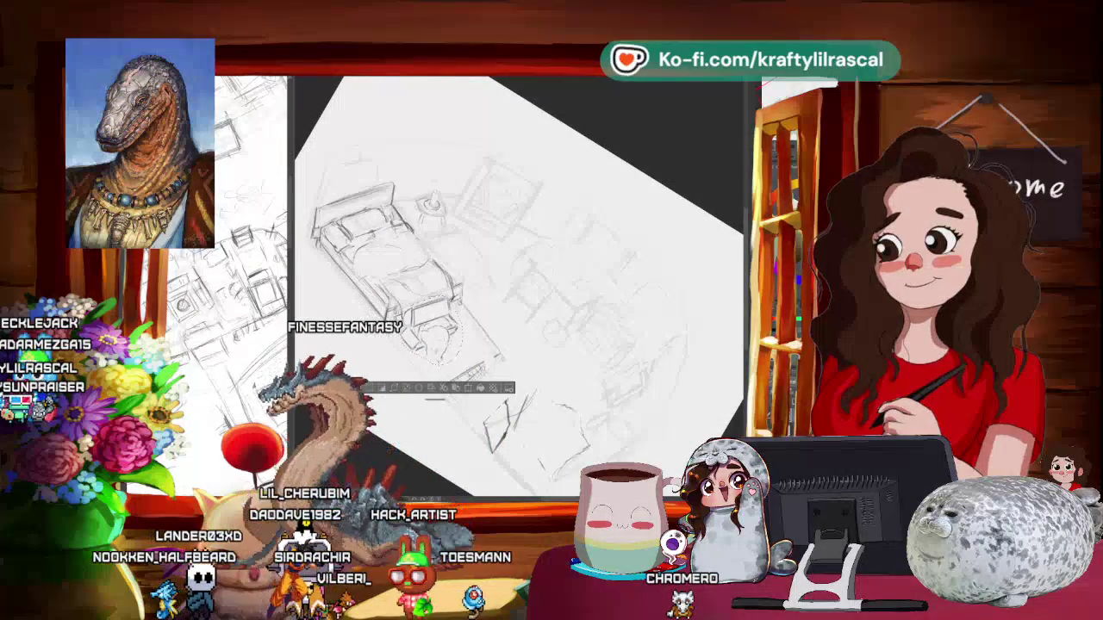
key(ctrl+t)
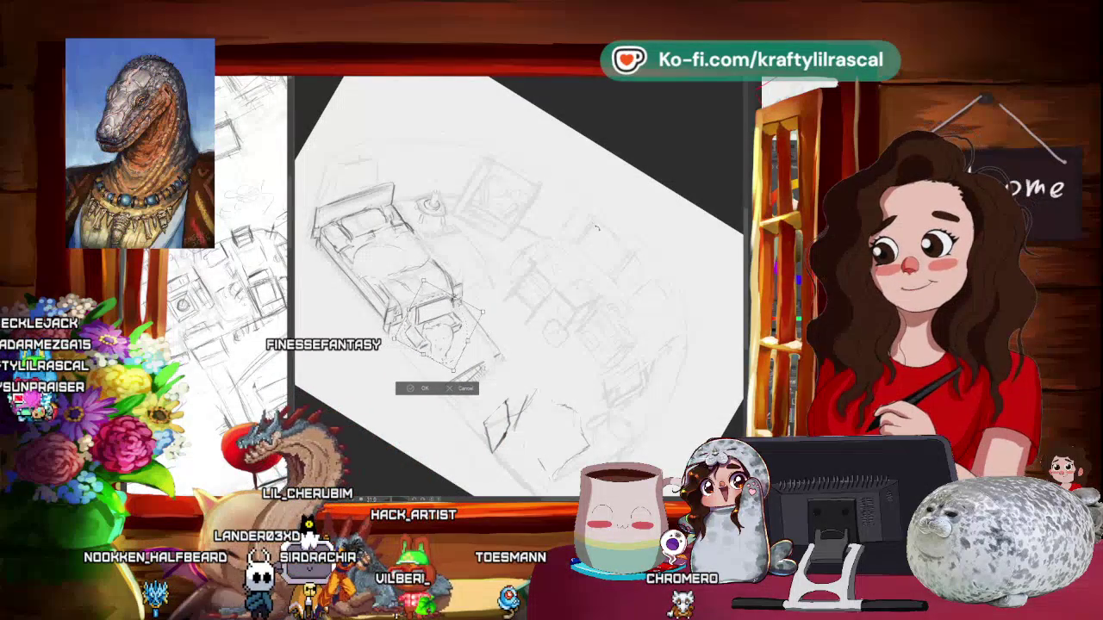
click(422, 388)
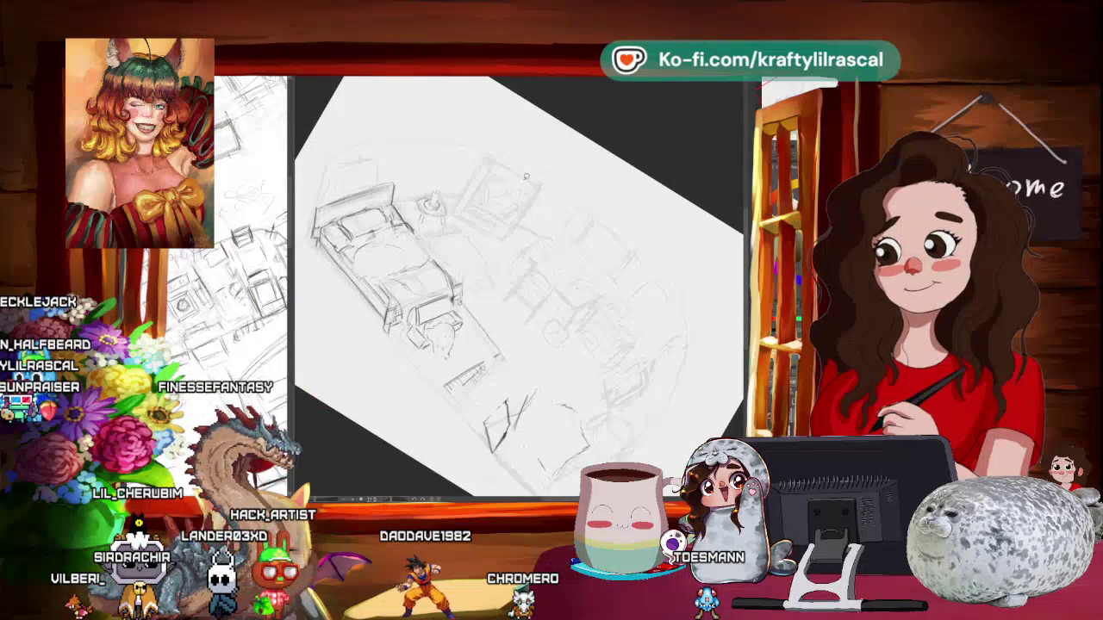
- Zoom out, pan, and level the canvas rotation with the 5 key, then zoom back in
scroll(526, 176, down, 2)
scroll(525, 176, down, 2)
drag(504, 166, 491, 215)
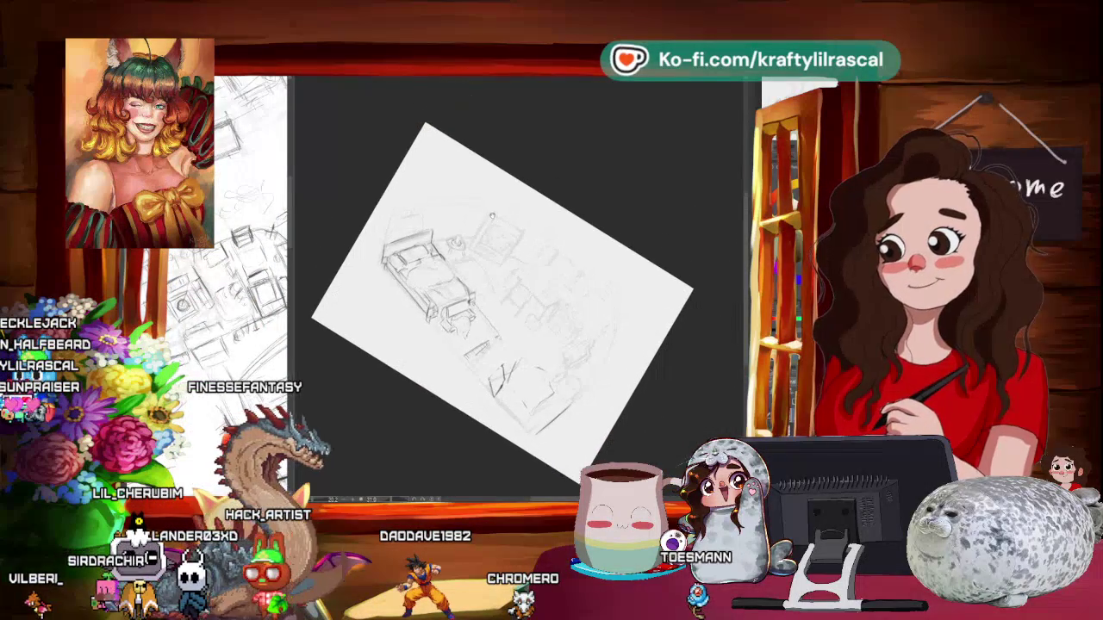
mouse_move(534, 140)
mouse_down()
mouse_move(520, 118)
mouse_move(573, 137)
mouse_up()
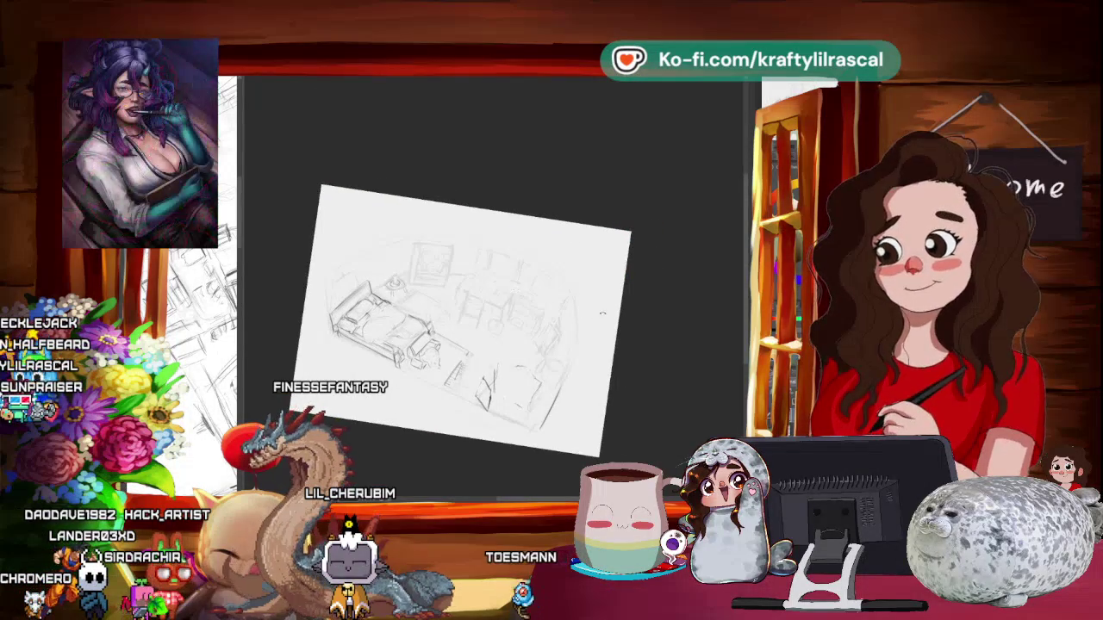
key(5)
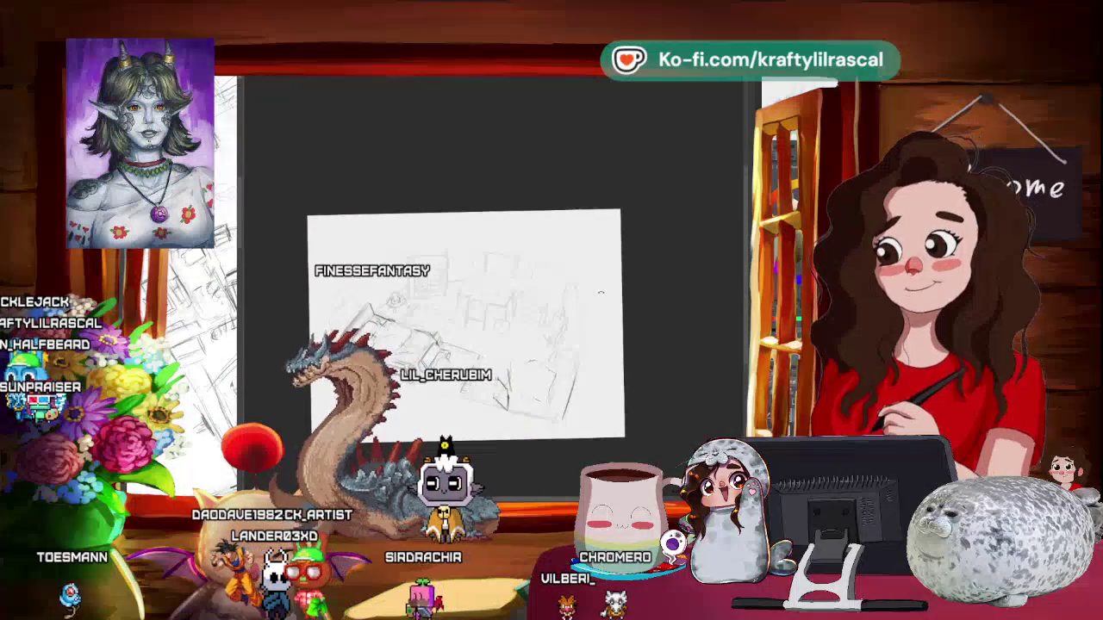
scroll(502, 335, up, 2)
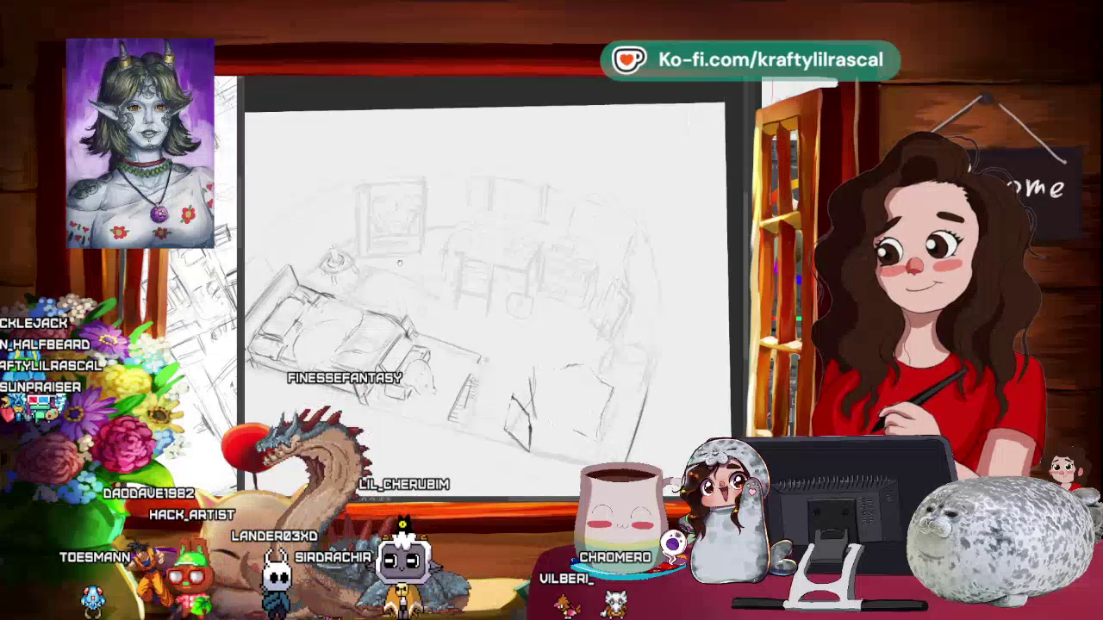
scroll(502, 335, up, 3)
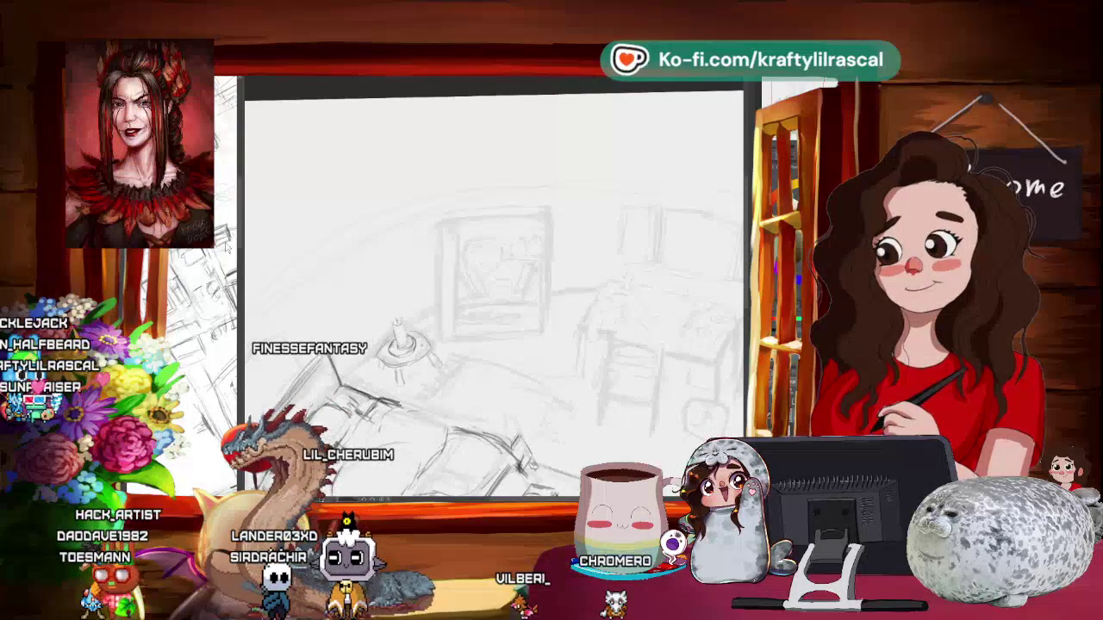